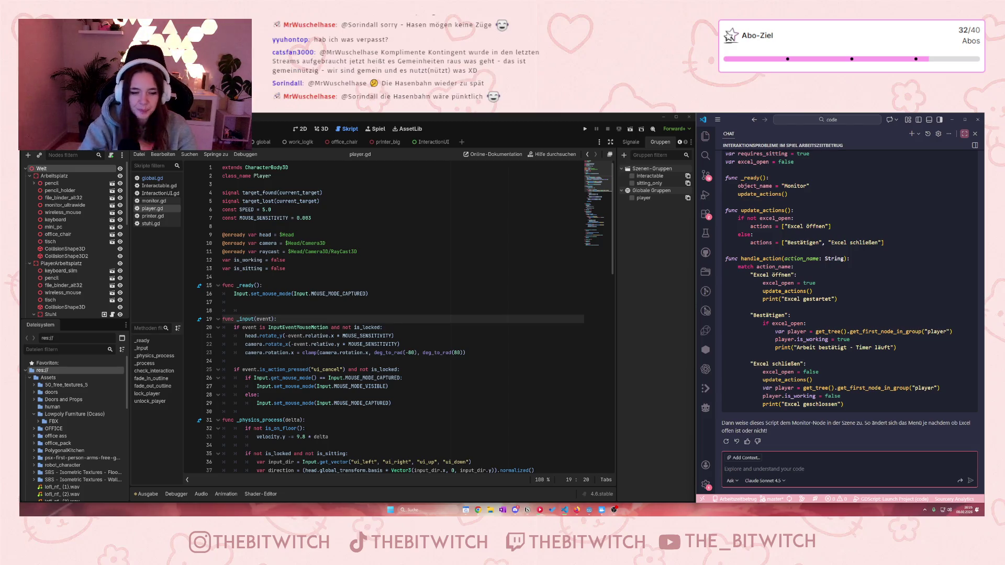
- Review the movement code around lines 41–49 of player.gd, then run the project
left_click(526, 322)
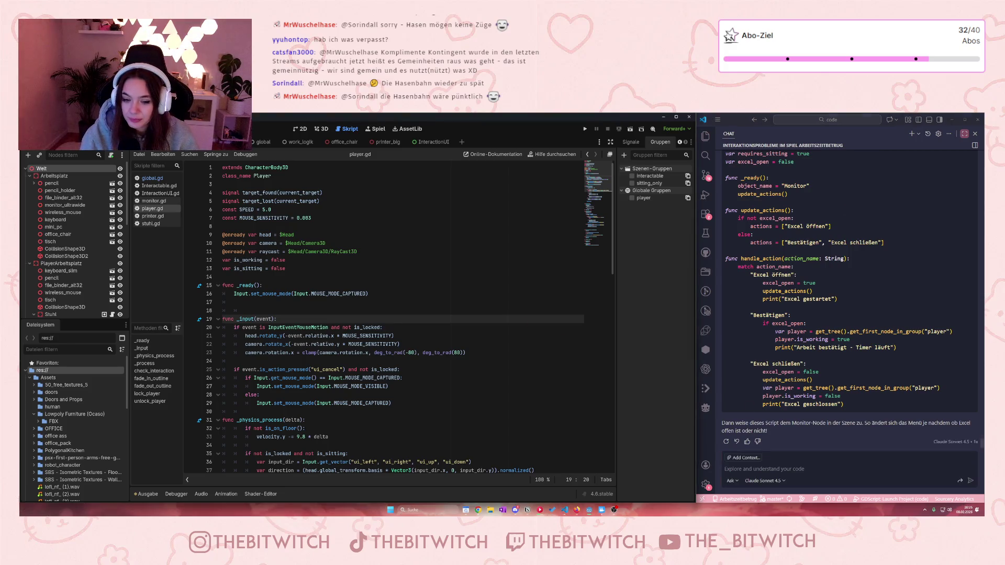
scroll(398, 314, "down", 4)
left_click_drag(401, 417, 291, 467)
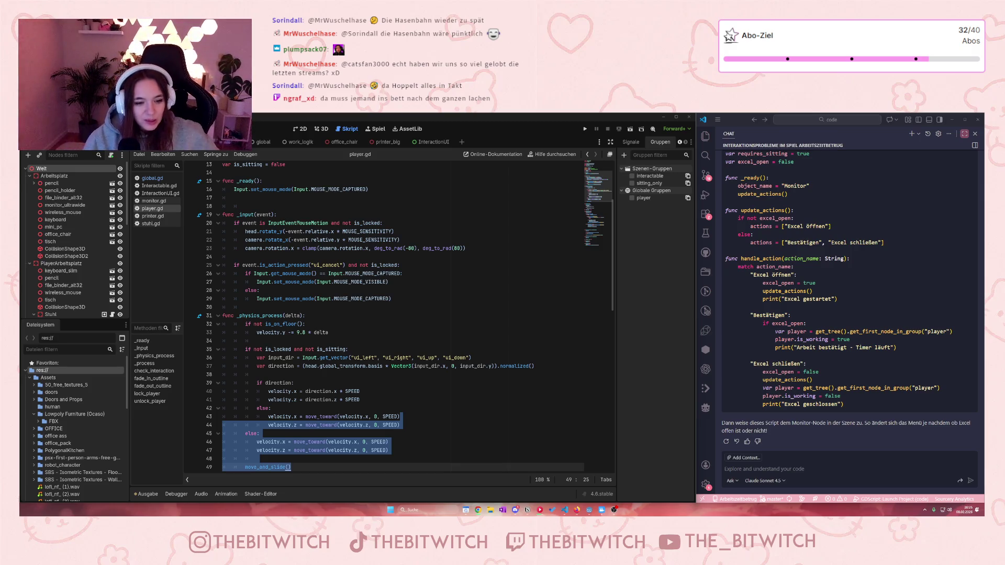
left_click(505, 400)
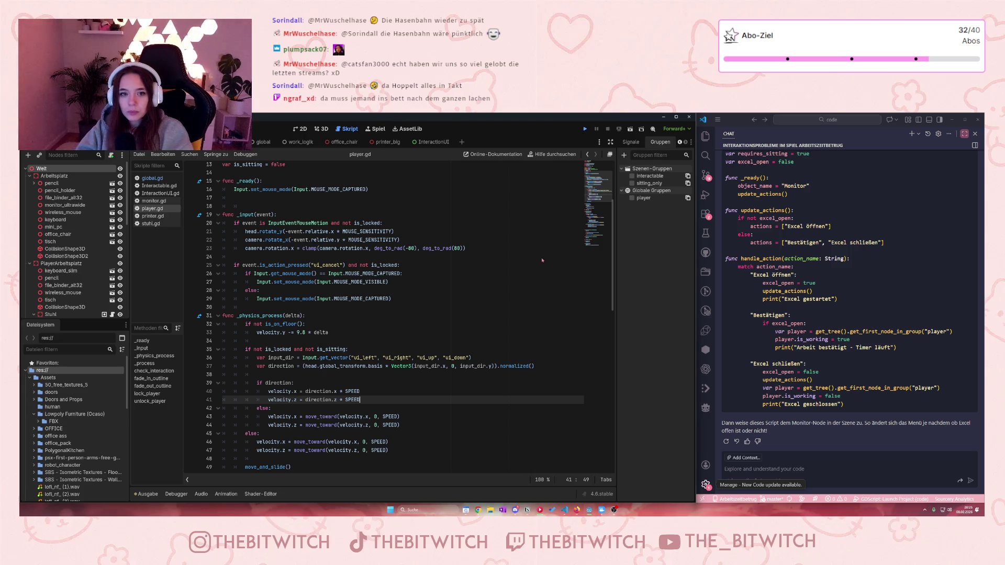
key("F5")
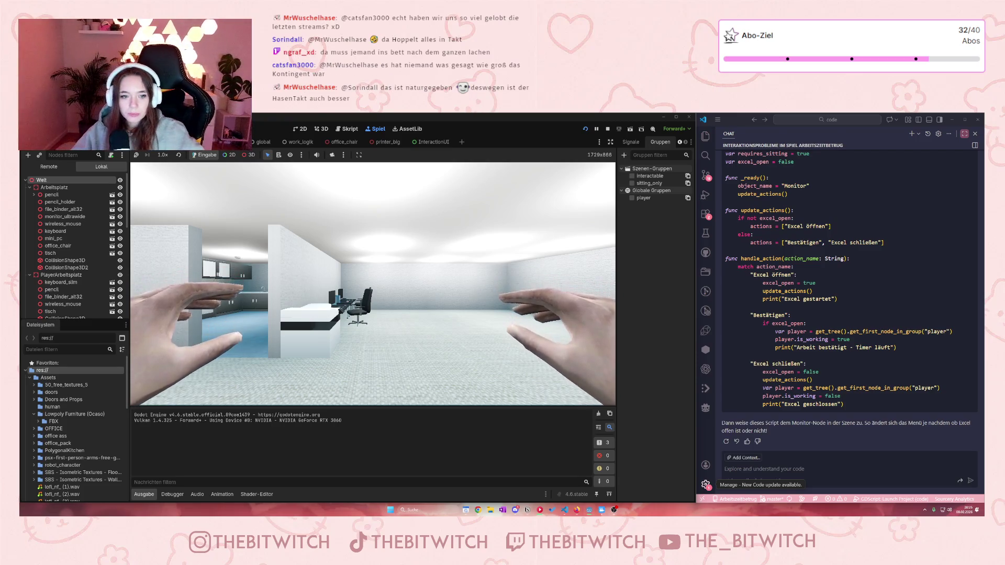
- Walk to the printer and choose Reparieren from its action menu
key("w")
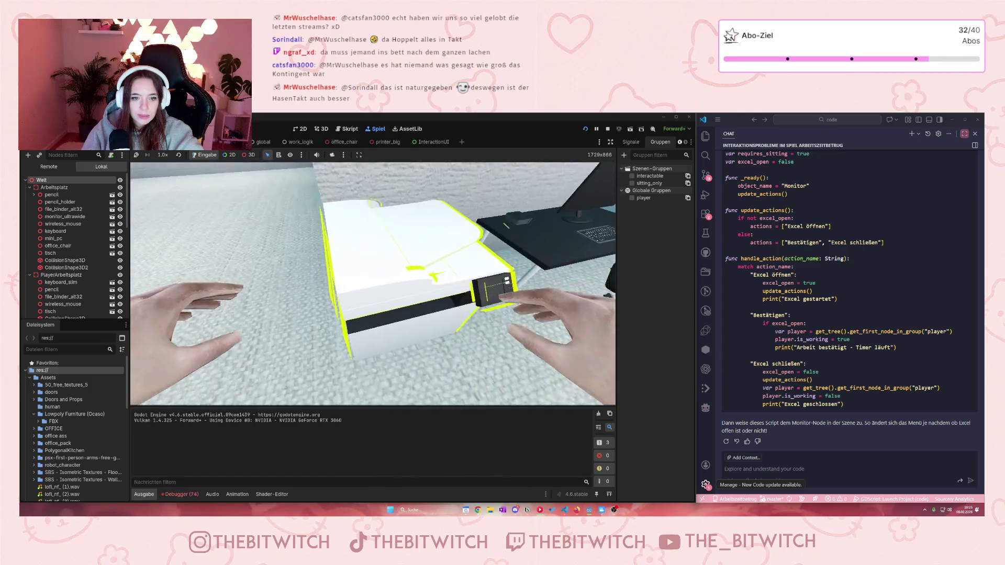
key("e")
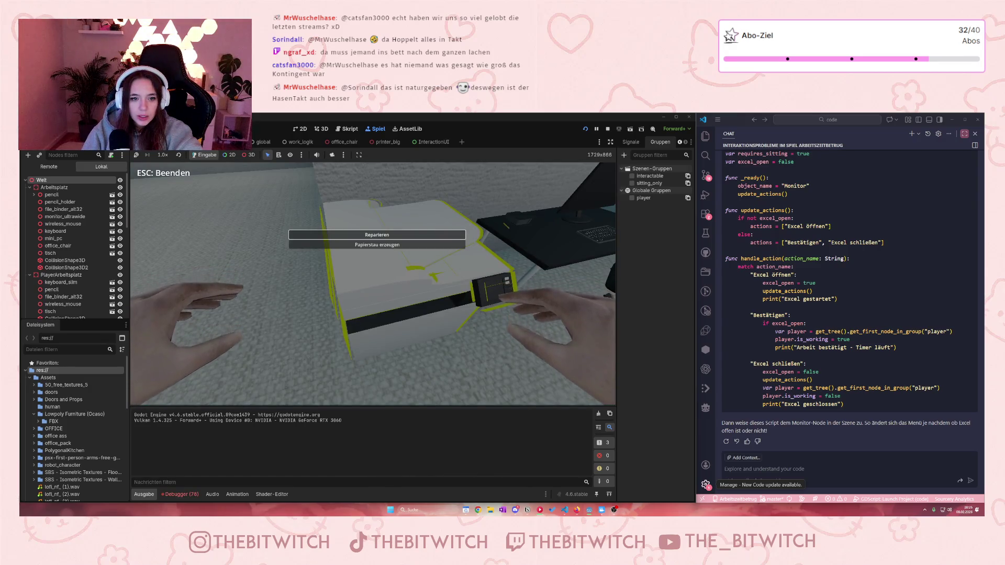
key("Return")
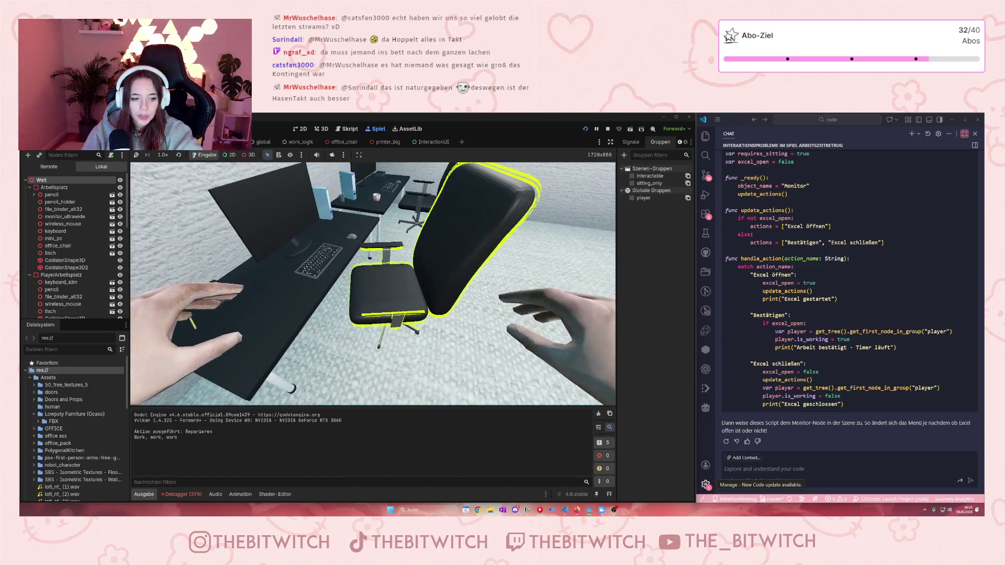
- Walk to the office chair, sit down (Hinsetzen), switch the monitor on (Anschalten), then stop the game
mouse_move(373, 284)
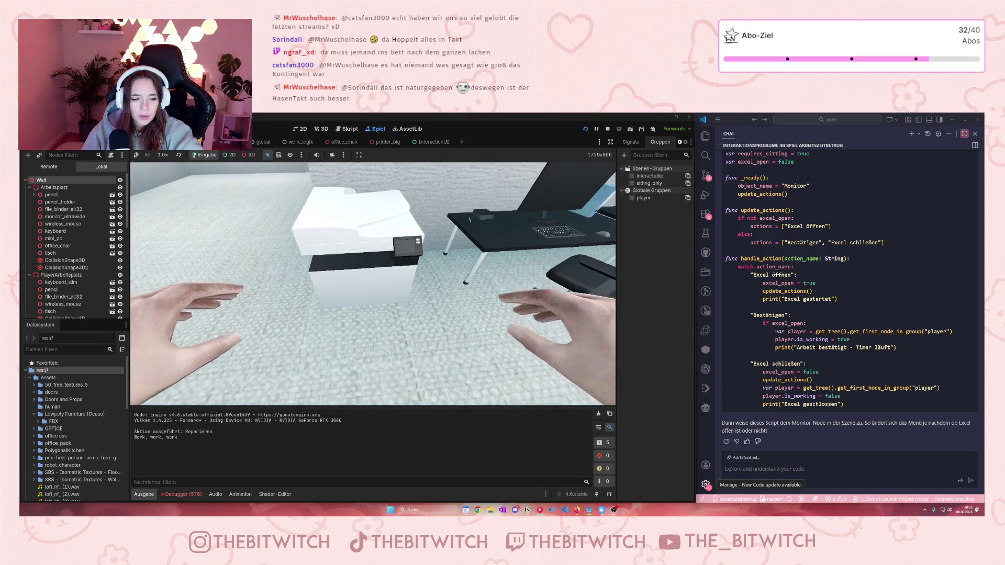
key("w")
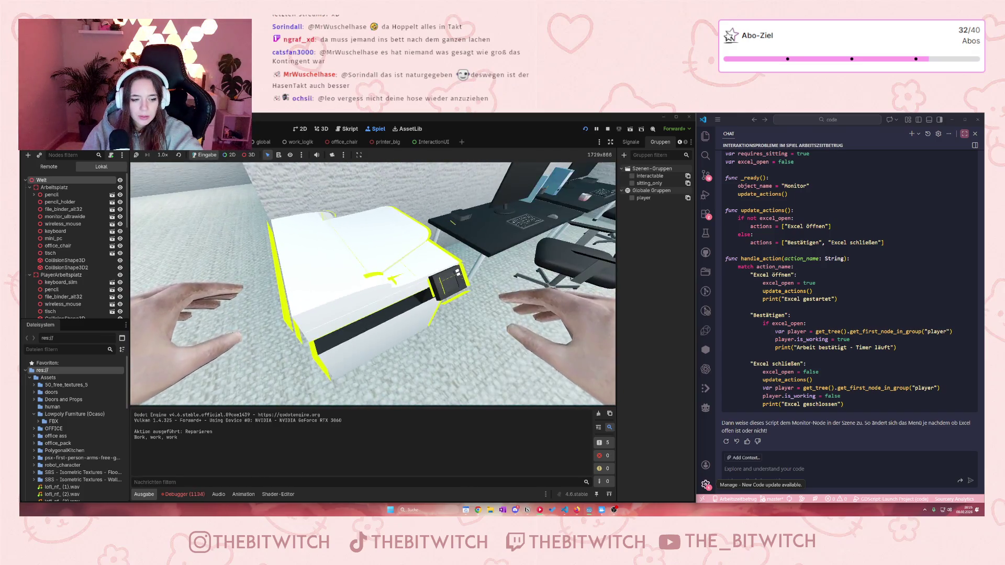
key("w")
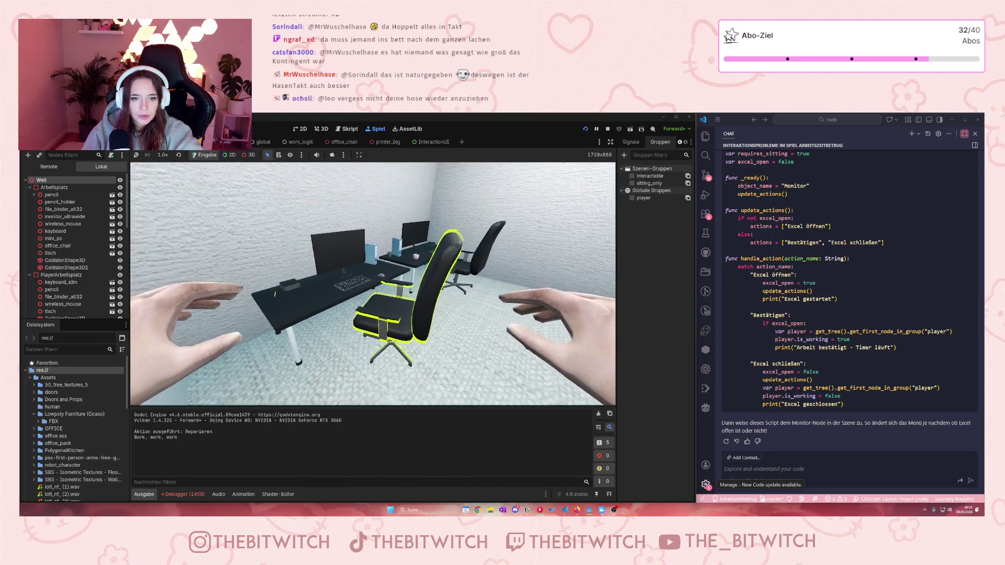
key("e")
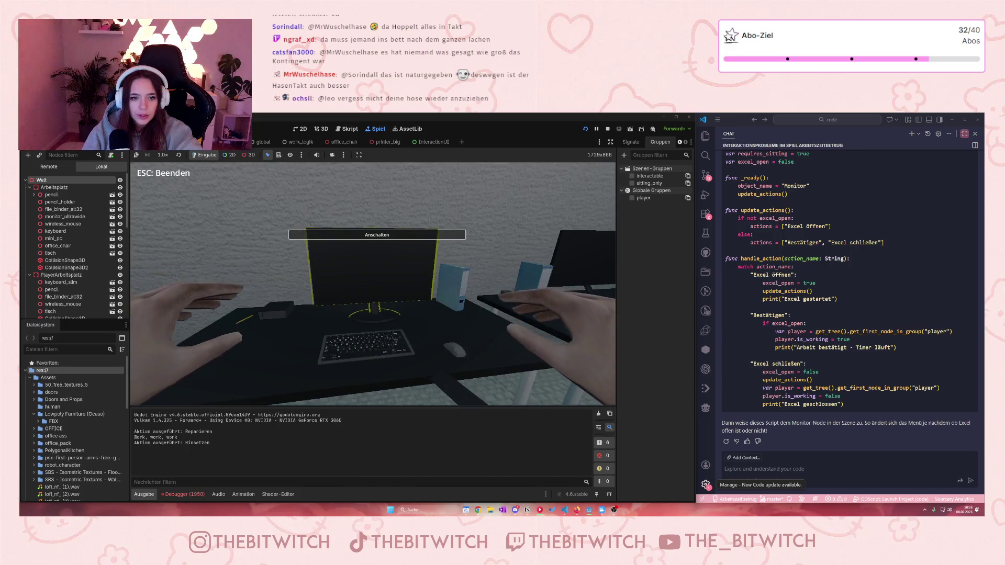
key("e")
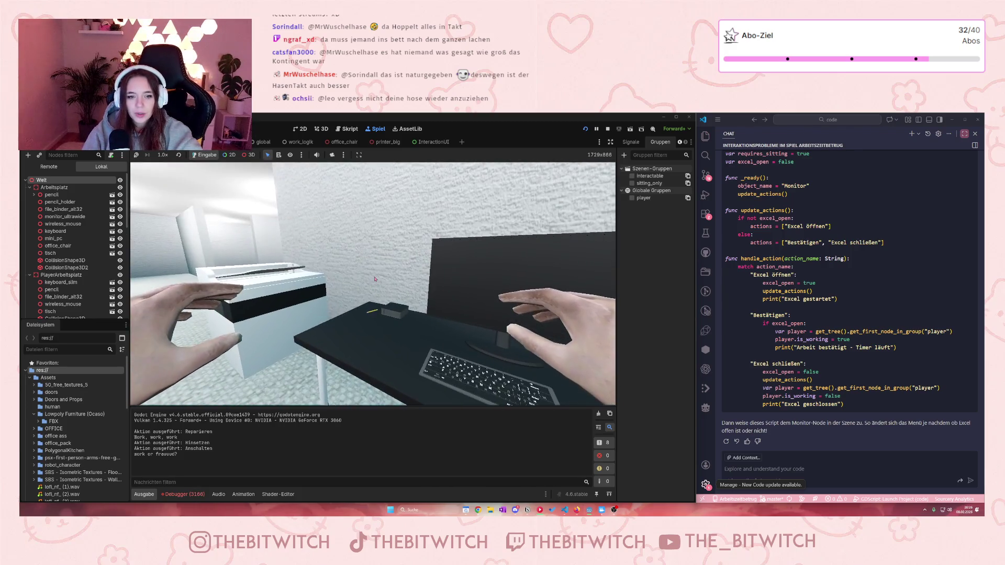
left_click(607, 129)
- Open the debugger's Fehler list and jump to the alpha tween error at player.gd line 89
left_click(188, 496)
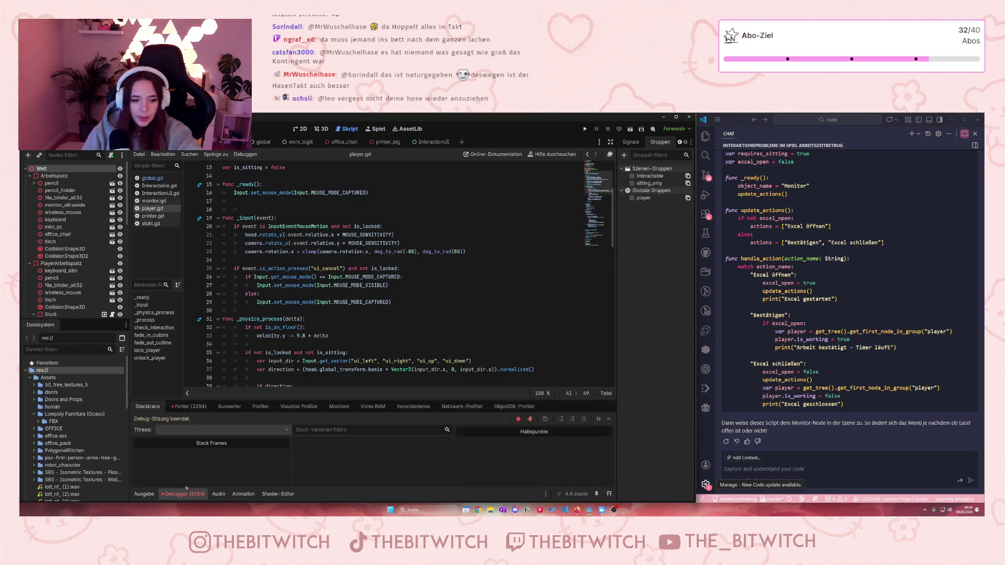
left_click(187, 408)
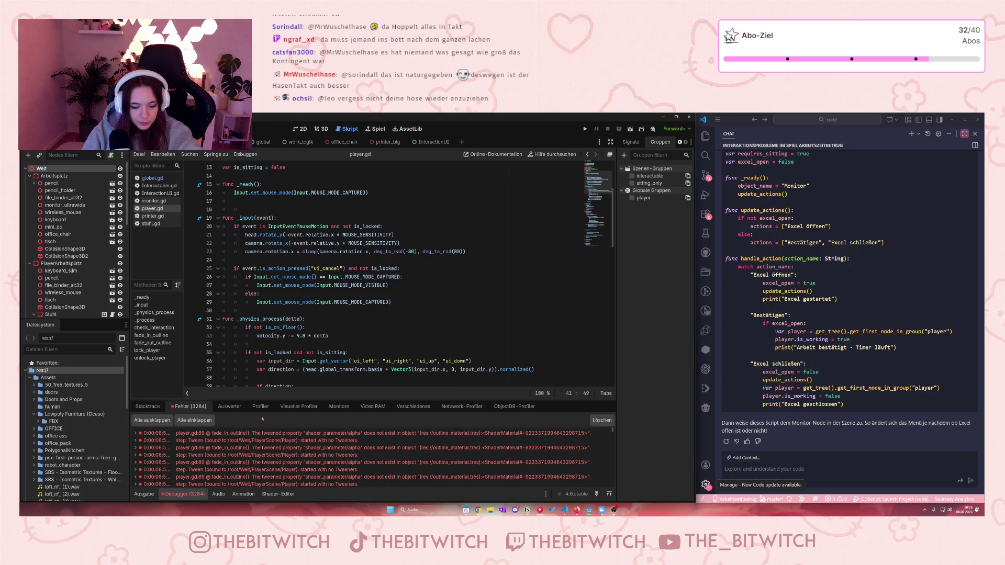
mouse_move(364, 436)
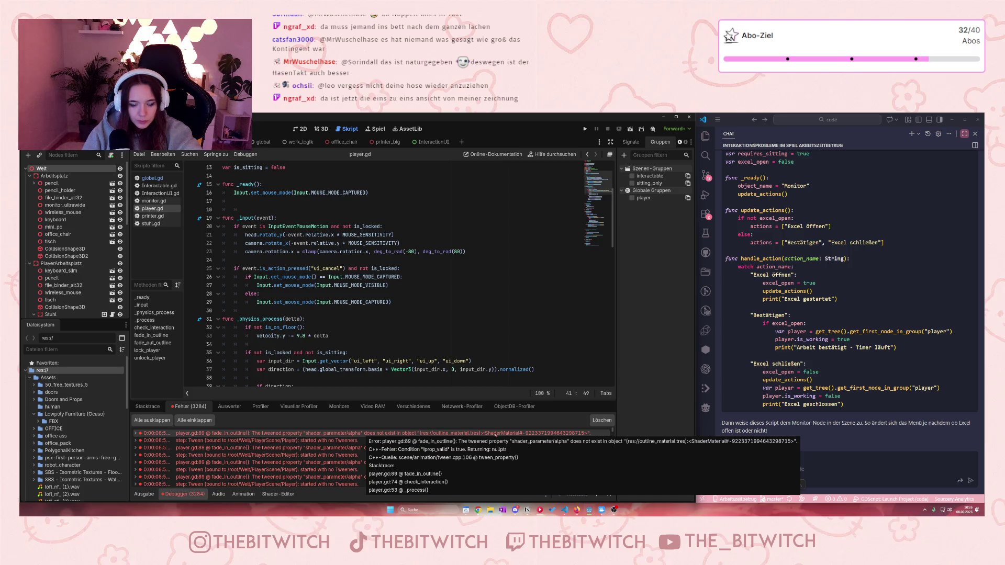
left_click(552, 434)
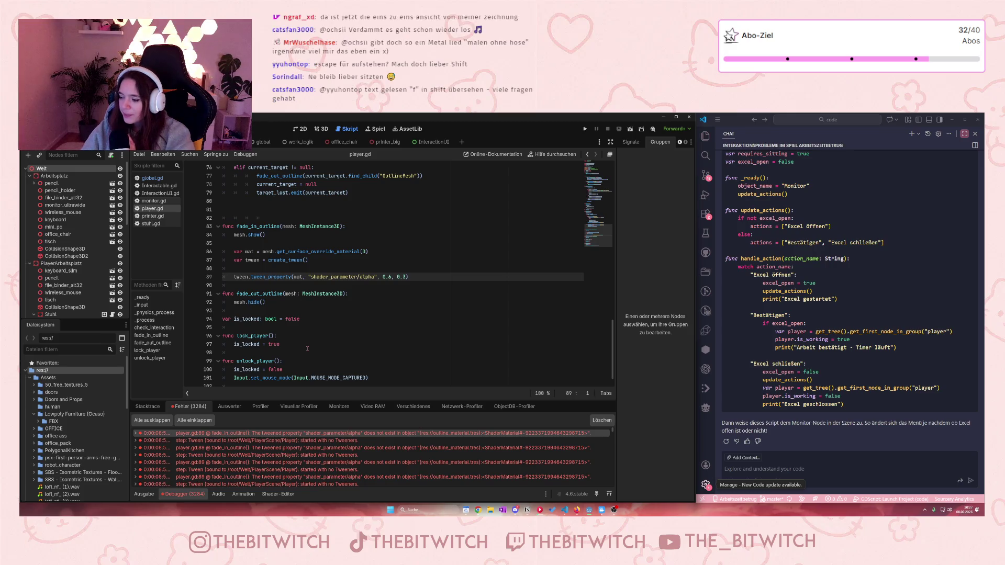
- Run the game again, visit the printer, sit on the office chair, then stop the game
key("F5")
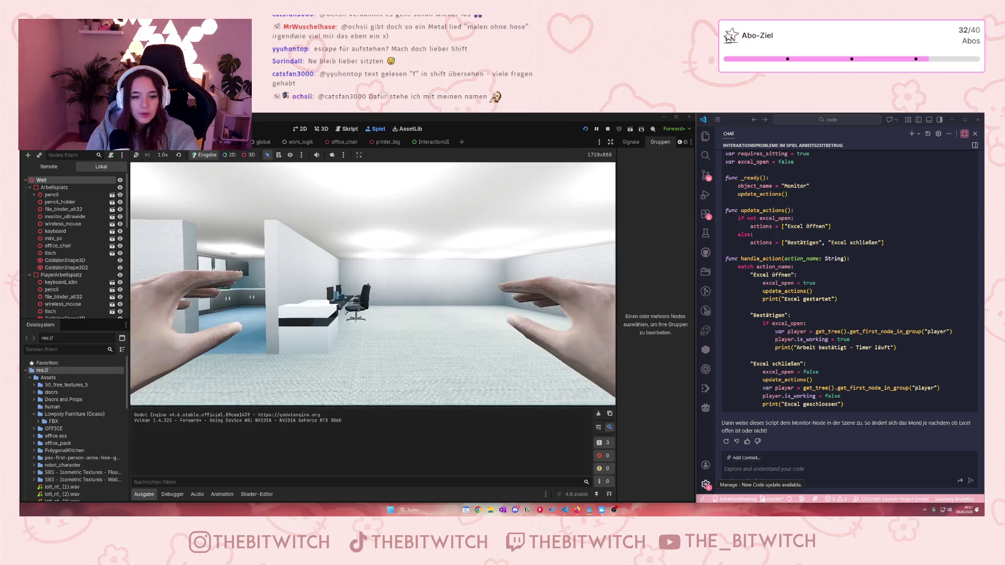
key("w")
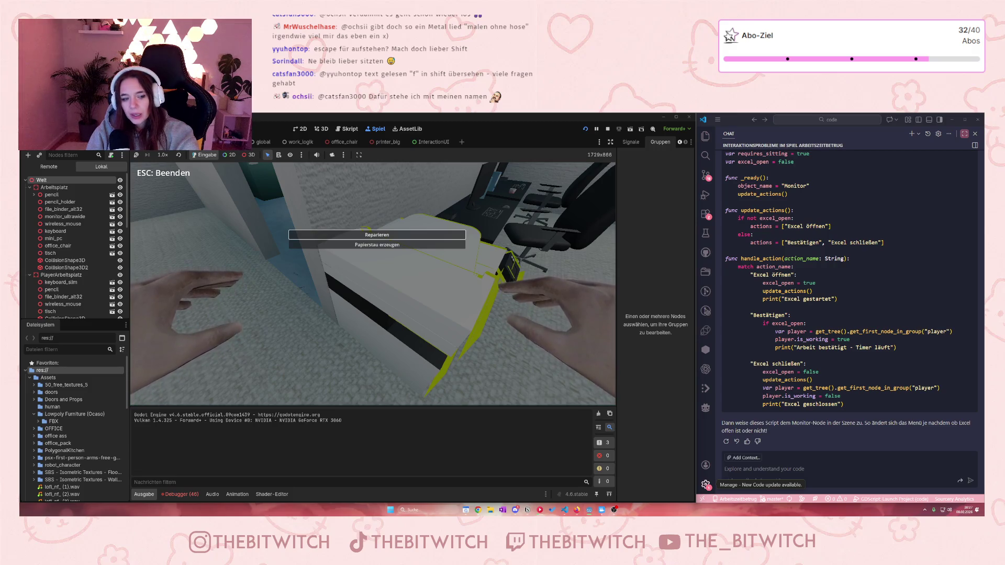
key("s")
key("w")
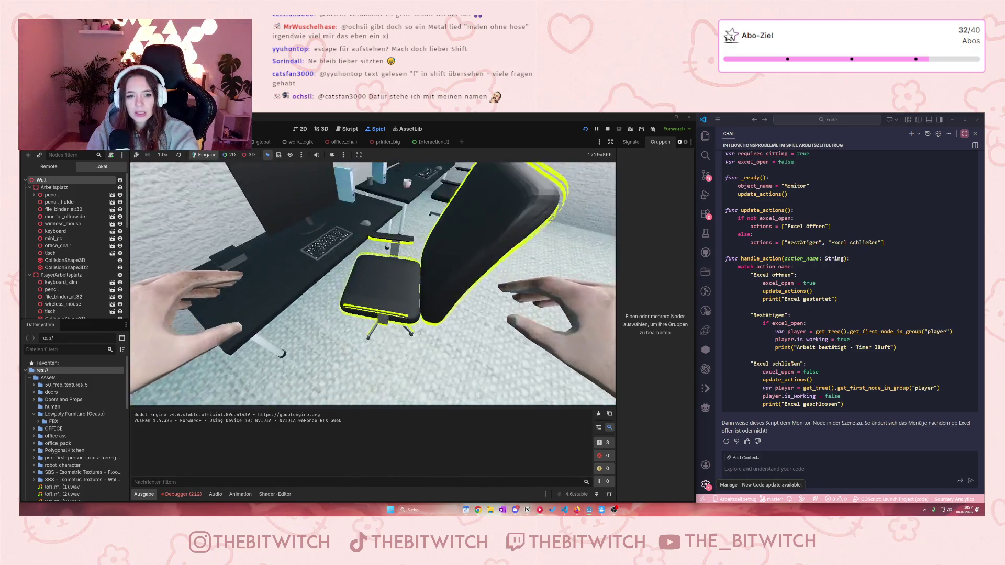
key("e")
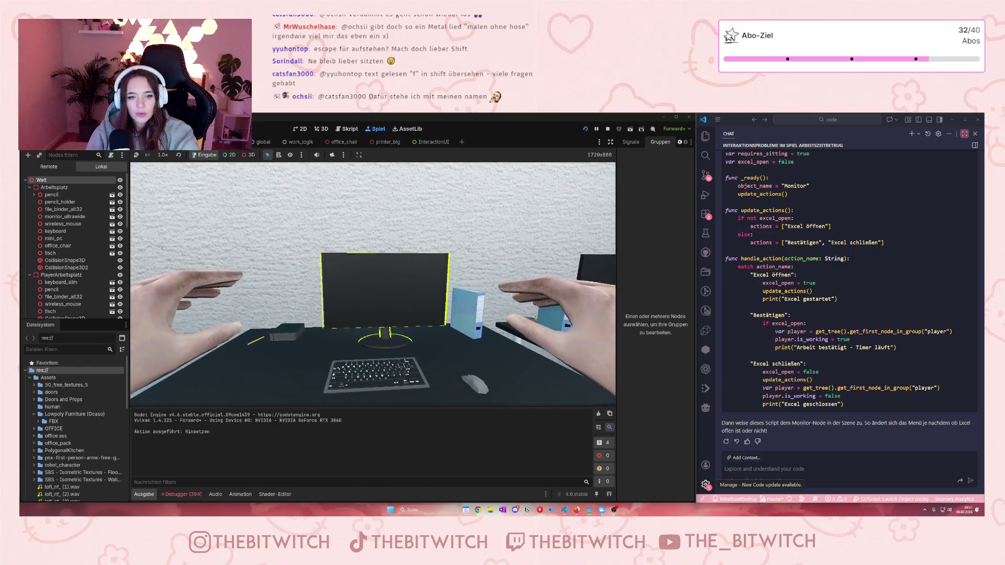
mouse_move(373, 282)
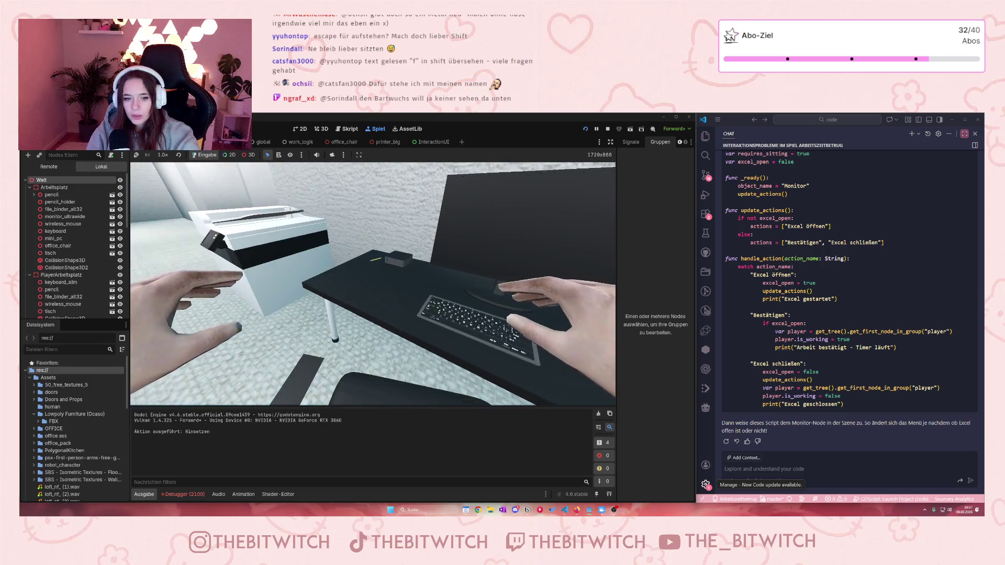
left_click(608, 128)
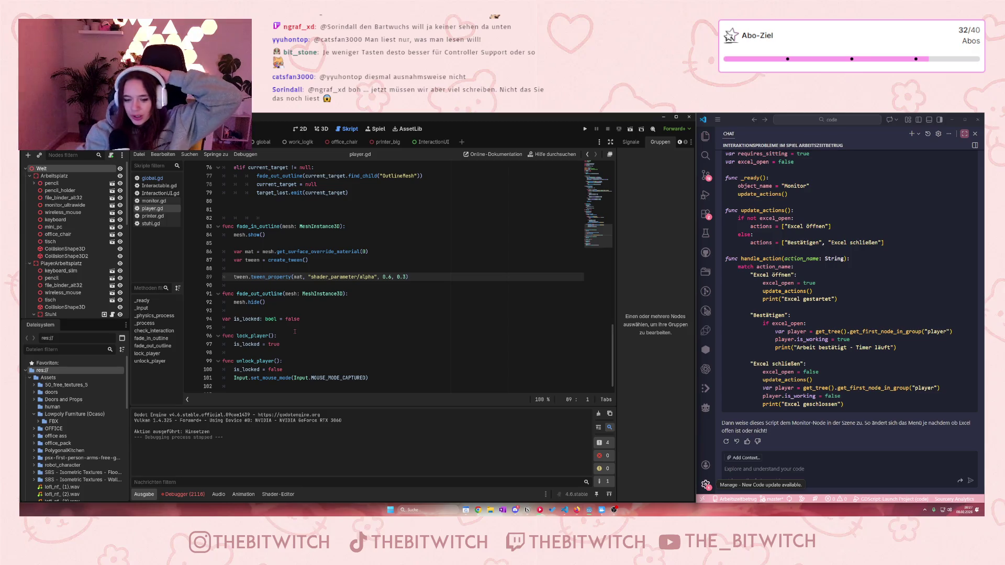
- Bring up Notion, postpone the update notice with Später erinnern, and scroll to the price list
left_click(527, 509)
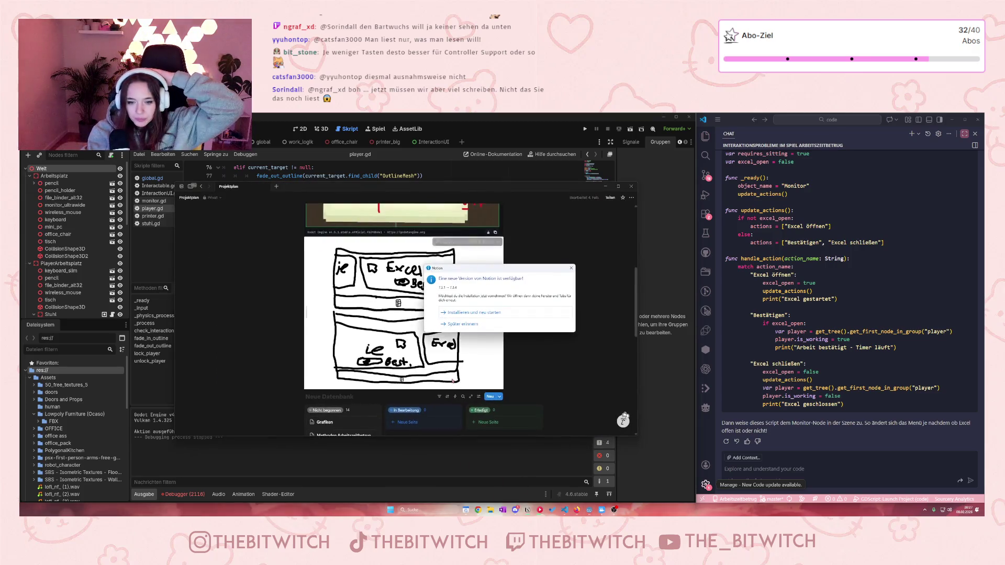
left_click(472, 325)
scroll(346, 351, "down", 5)
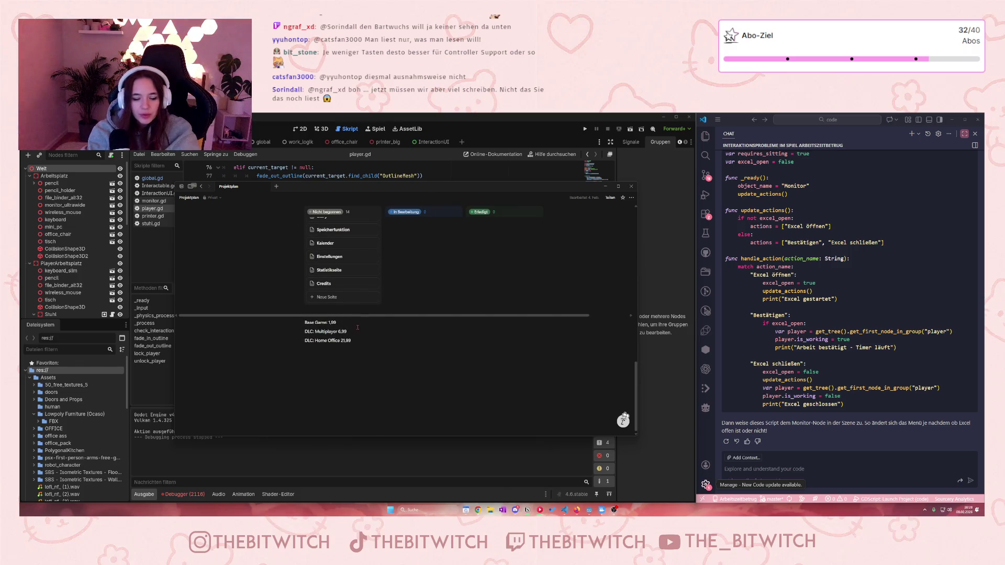
scroll(352, 328, "up", 5)
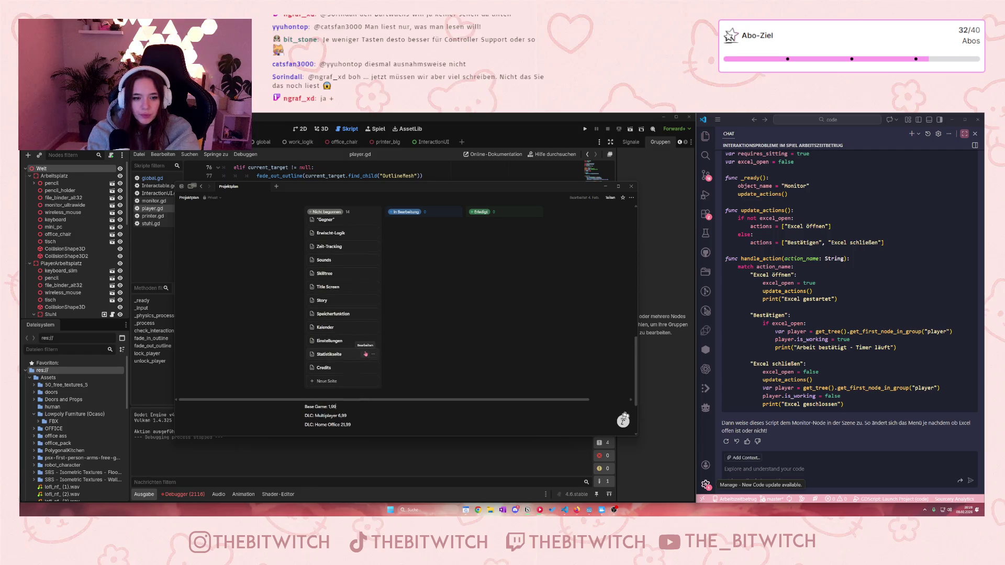
scroll(367, 356, "up", 1)
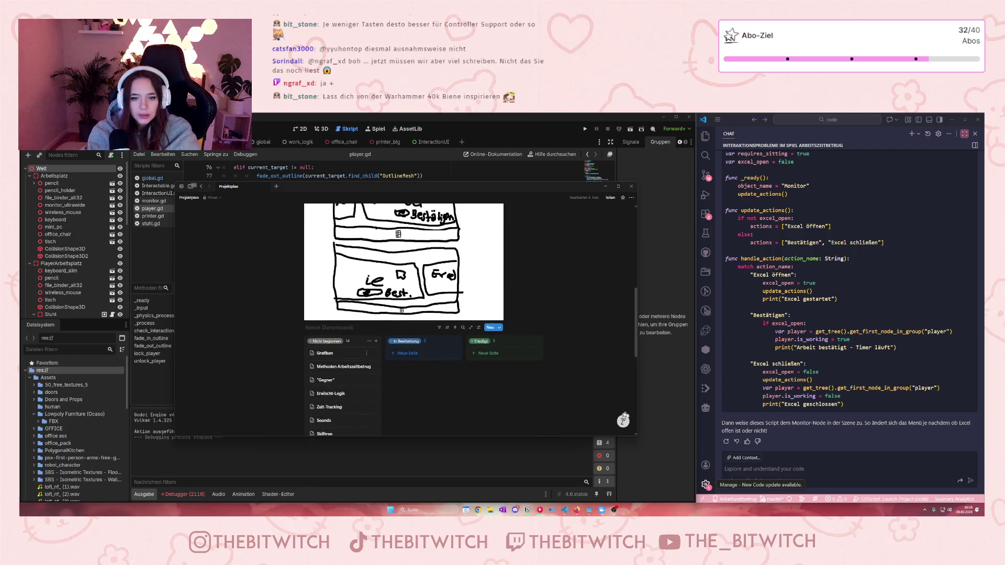
scroll(366, 359, "down", 5)
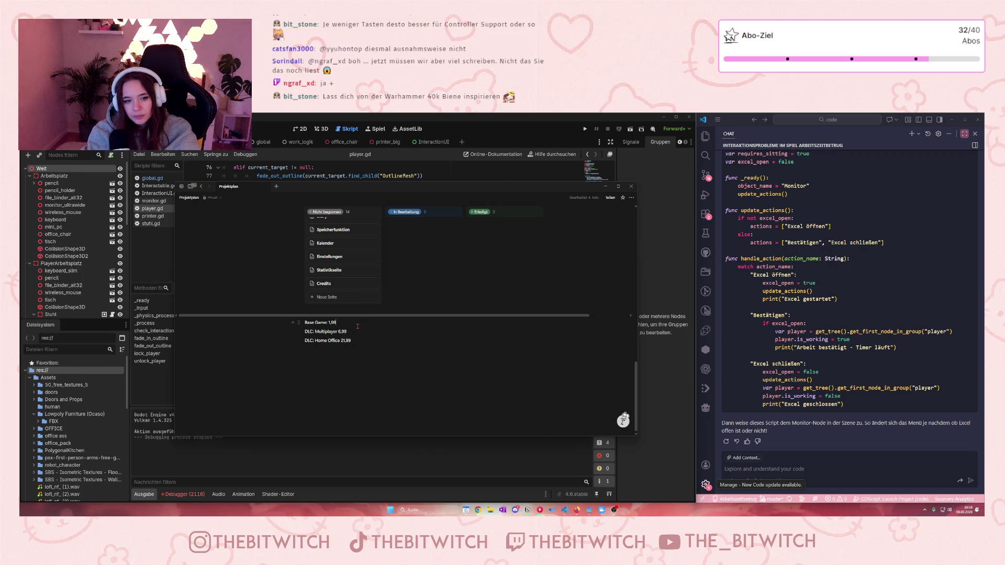
- Add a 'v2: controller support' line below Base Game: 1,99, then minimize Notion
left_click(357, 326)
key("Return")
type("v2")
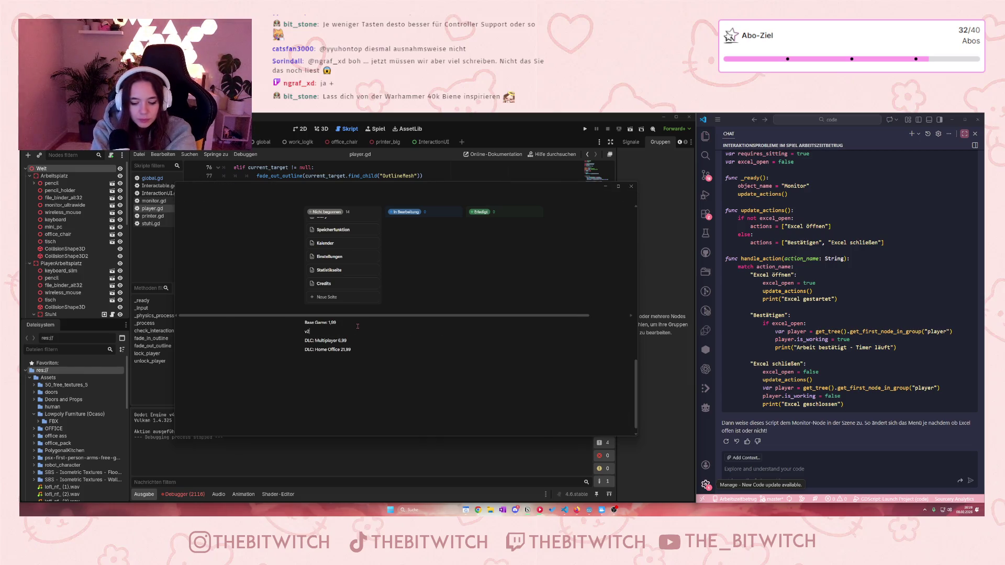
type(": controller support")
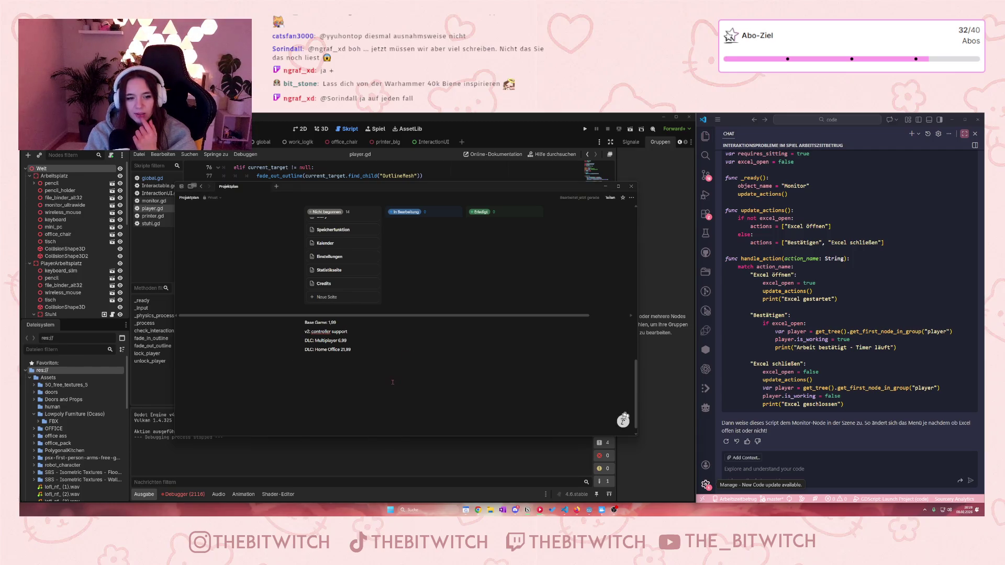
left_click(606, 186)
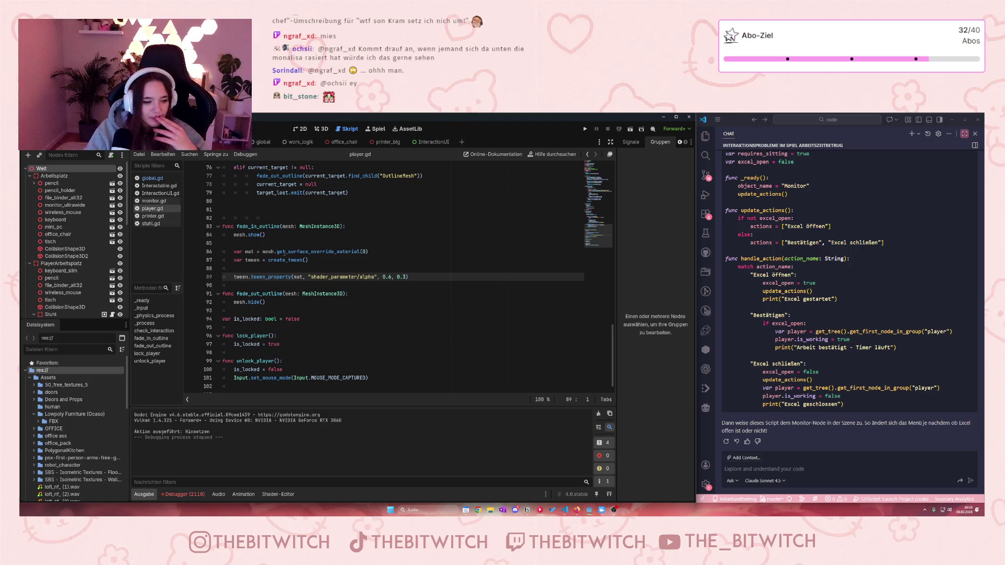
- Copy the top 'shader_parameter/alpha' tween error from the Fehler list into the VS Code chat
left_click(294, 275)
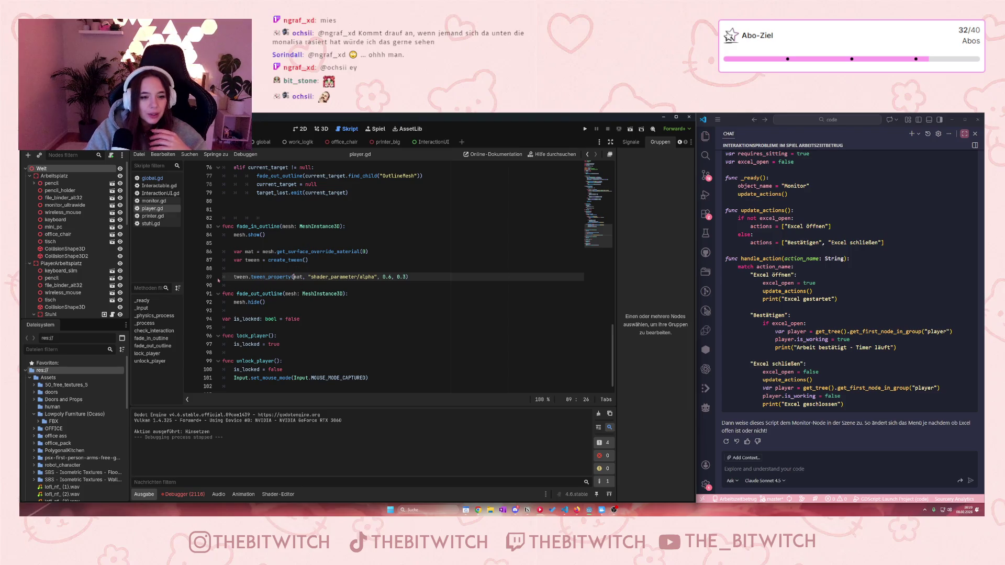
left_click(183, 494)
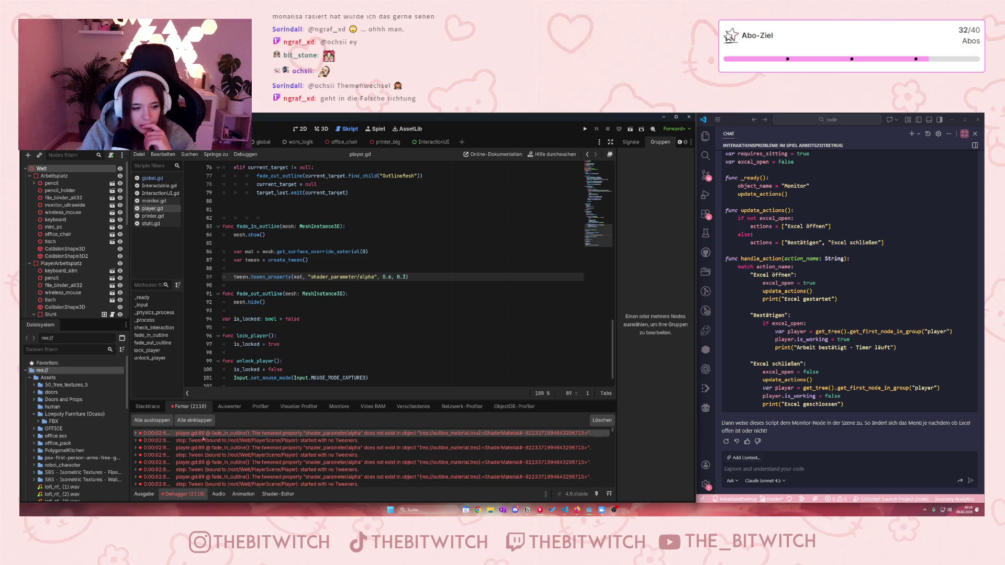
mouse_move(214, 448)
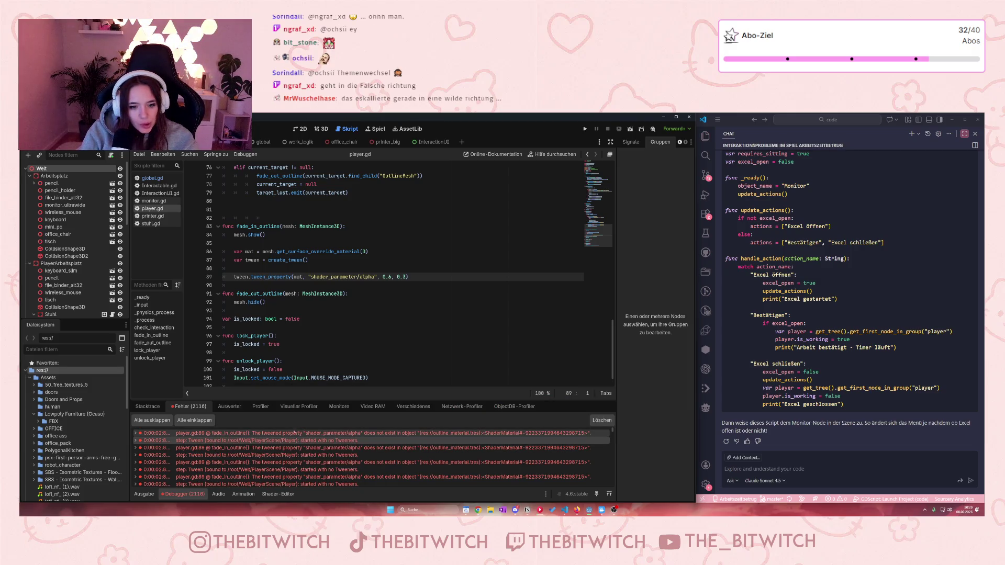
right_click(286, 437)
left_click(308, 442)
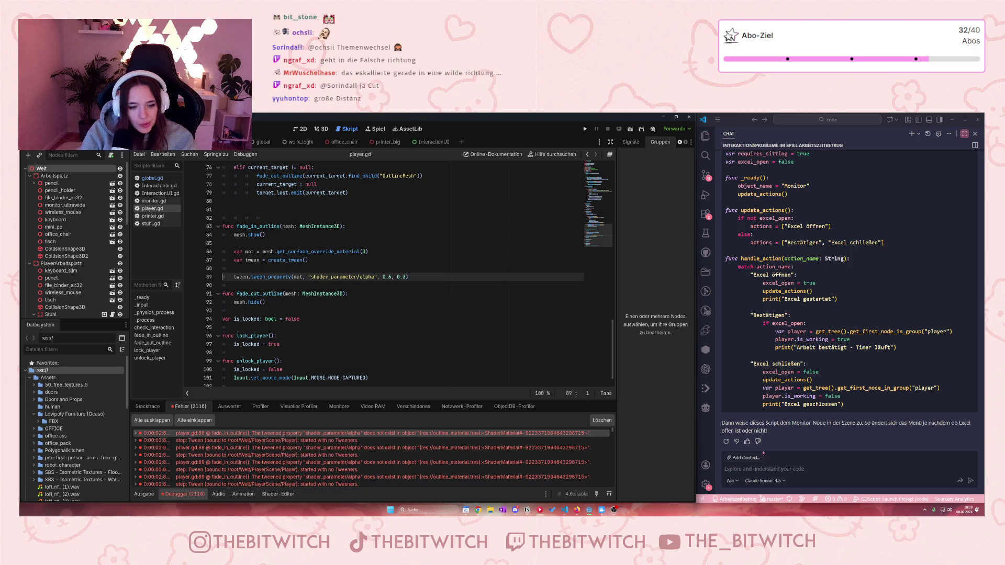
left_click(743, 429)
key("ctrl+v")
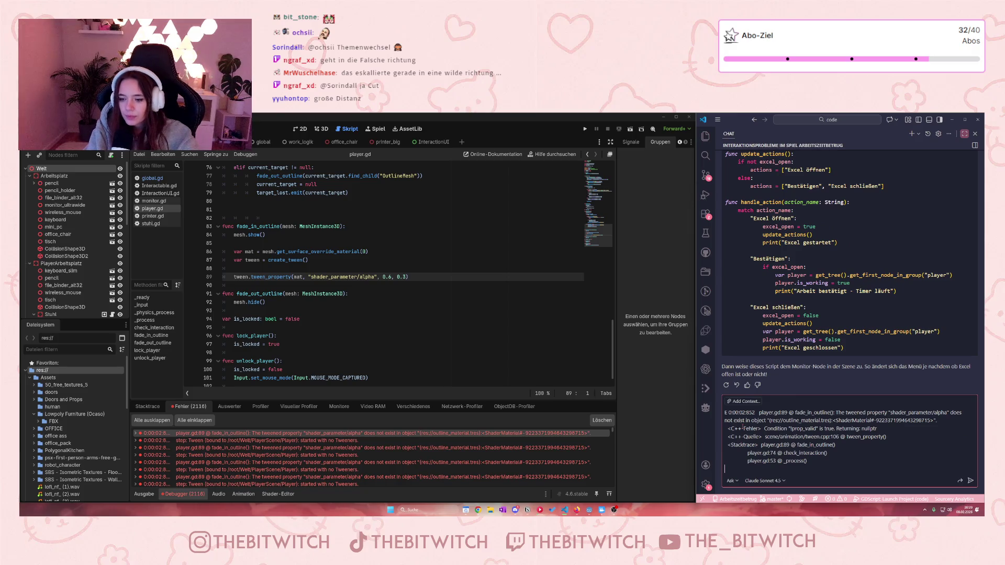
- Paste the second Godot error into the chat, attach player.gd as context, and send
right_click(365, 441)
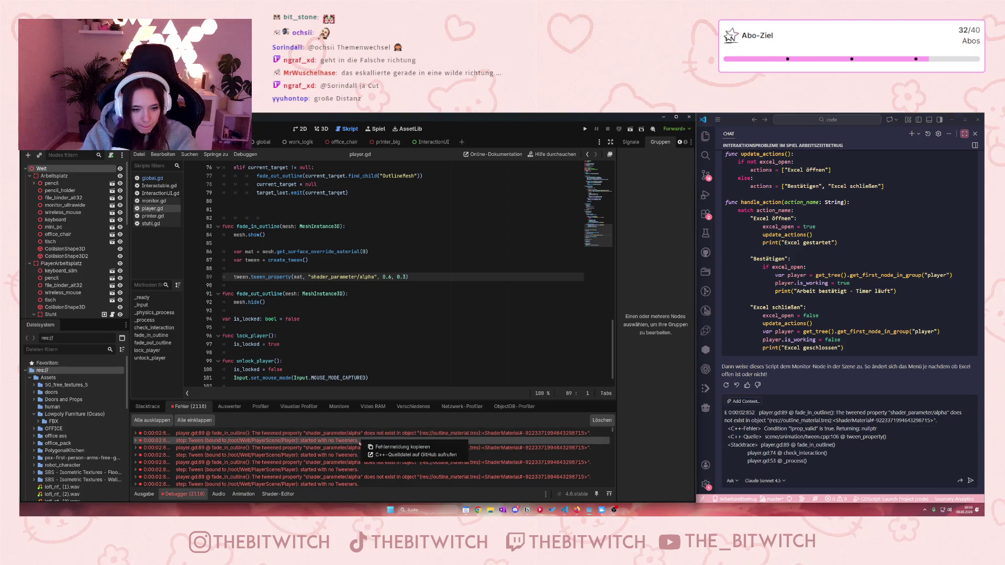
left_click(403, 447)
left_click(738, 461)
key("ctrl+v")
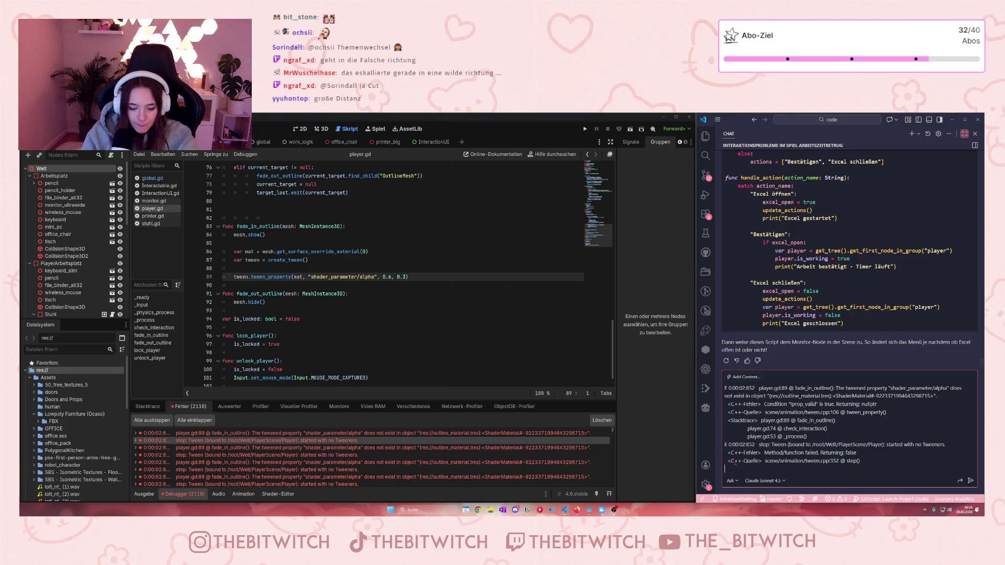
left_click(742, 379)
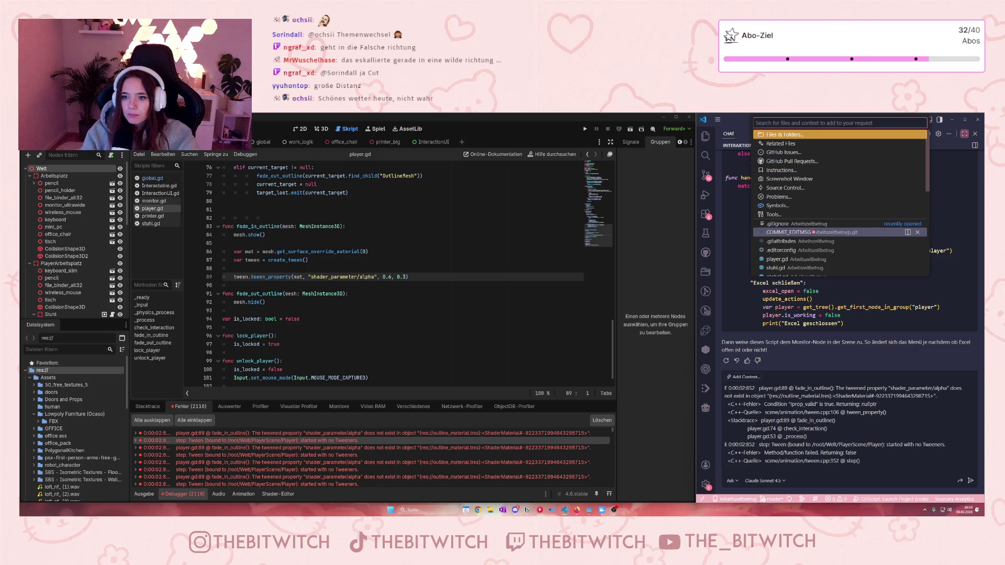
left_click(808, 260)
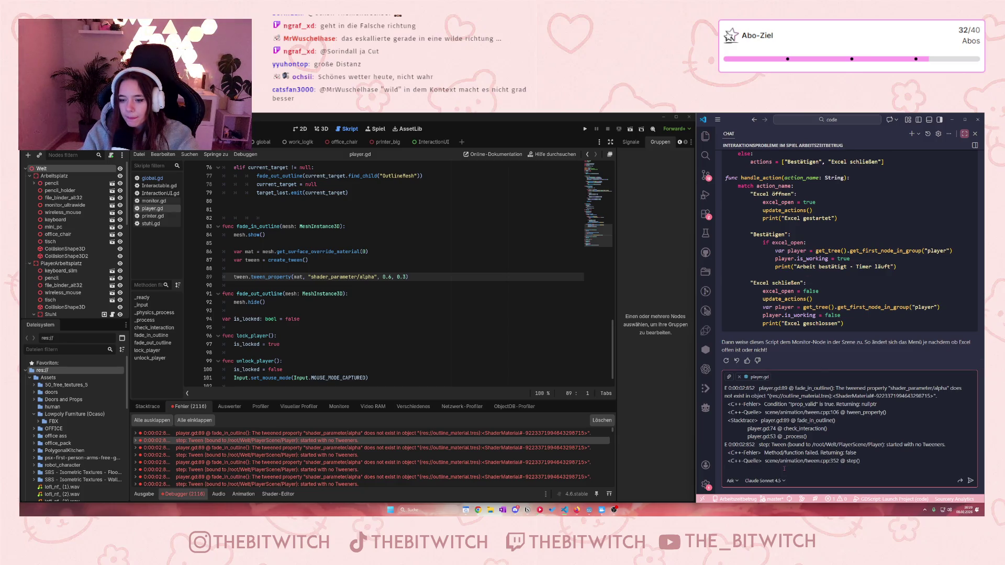
key("Return")
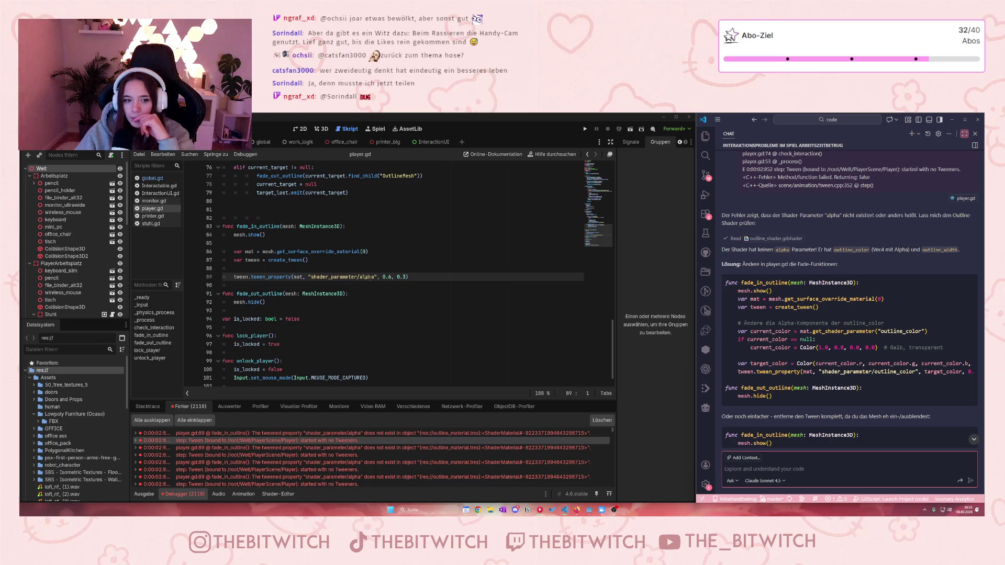
- Delete the tween_property line from fade_in_outline and save player.gd
left_click(374, 277)
key("BackSpace")
key("BackSpace")
key("BackSpace")
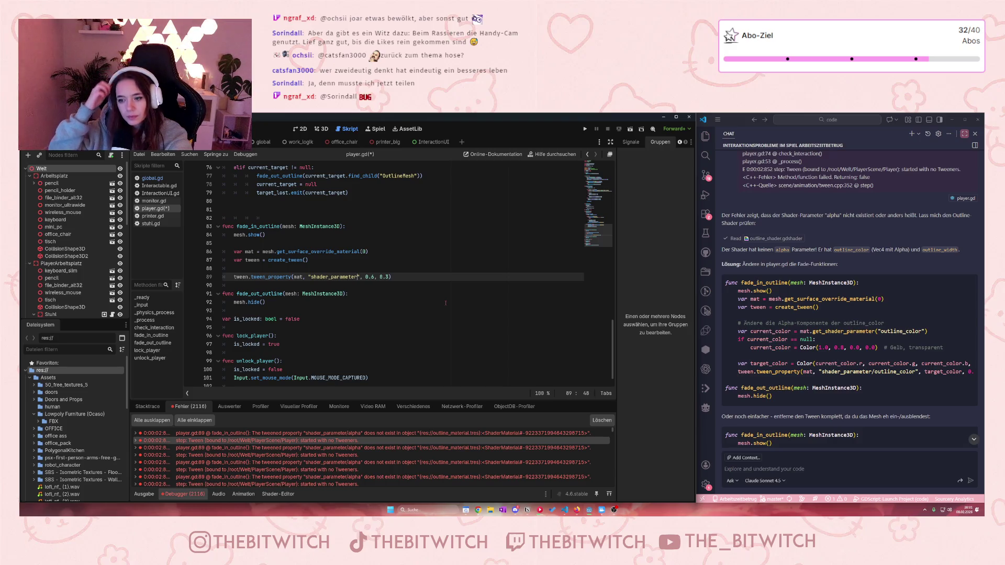
scroll(803, 396, "down", 1)
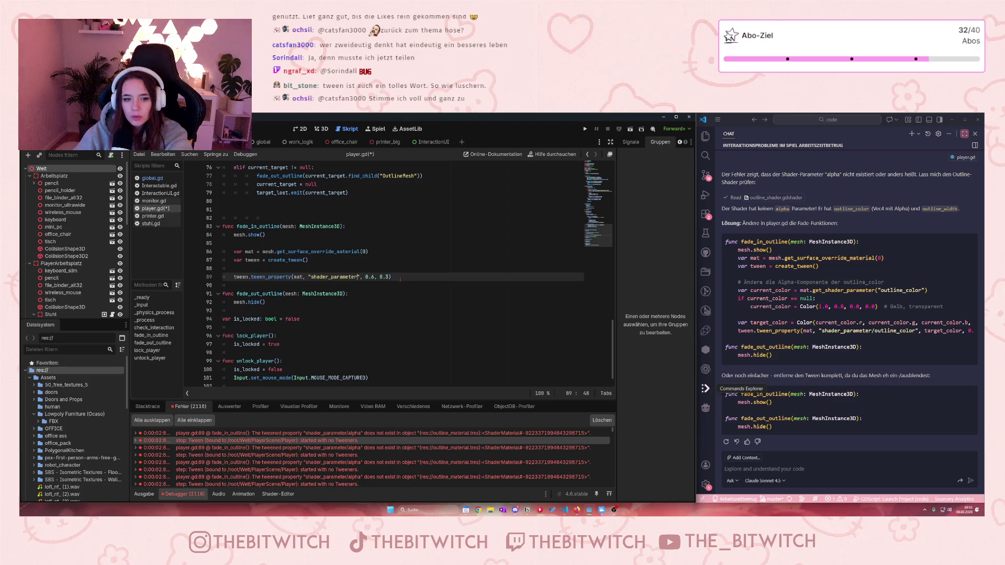
left_click_drag(400, 278, 387, 270)
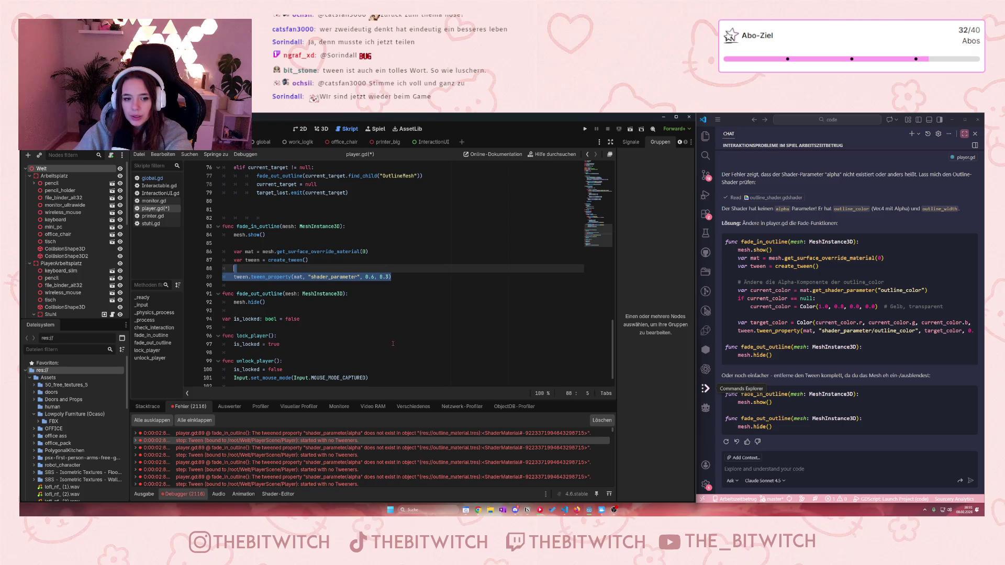
key("Delete")
key("ctrl+s")
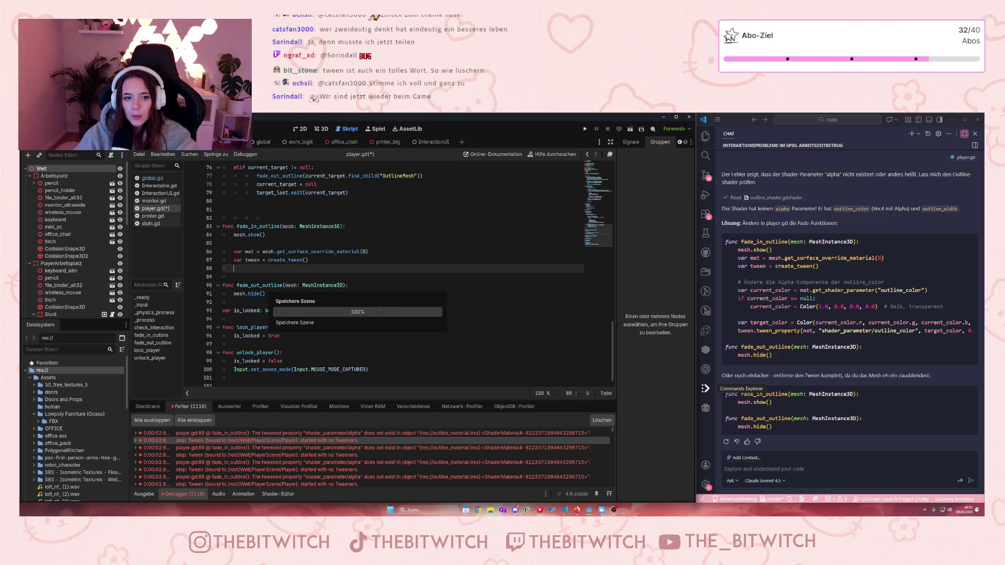
- Remove the var tween and var mat lines too, save, and run the project
left_click_drag(310, 260, 234, 260)
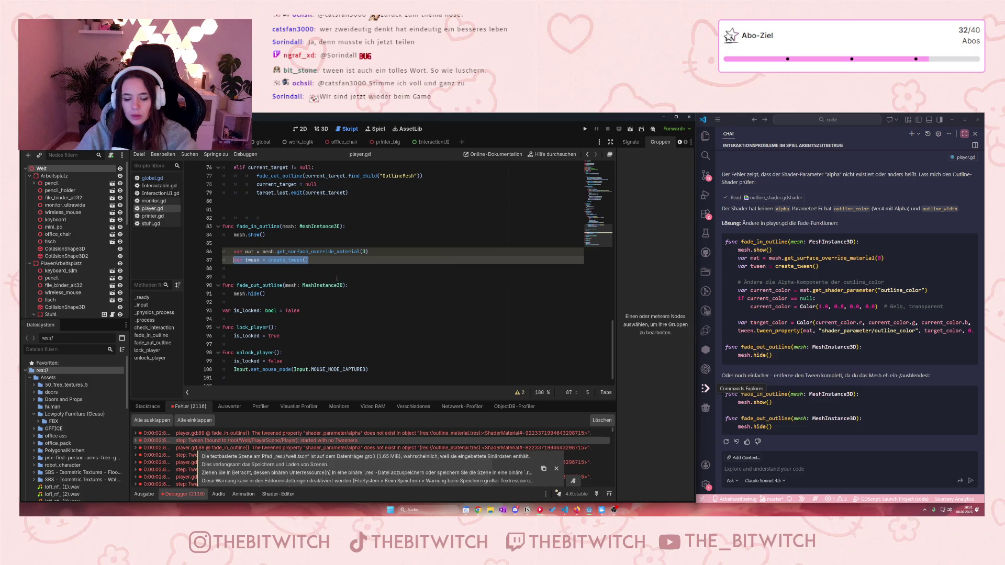
key("Down")
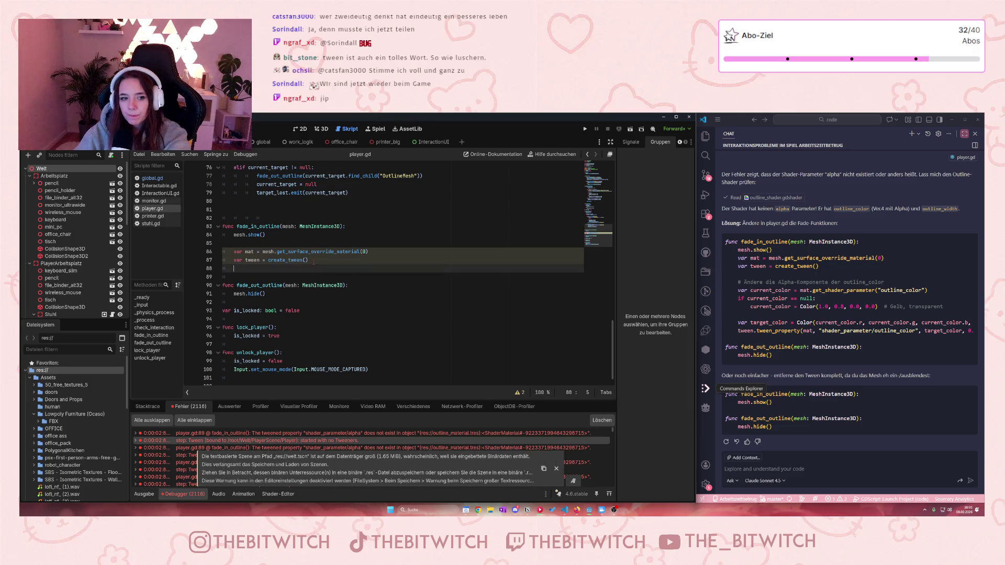
key("Up")
key("shift+End")
key("BackSpace")
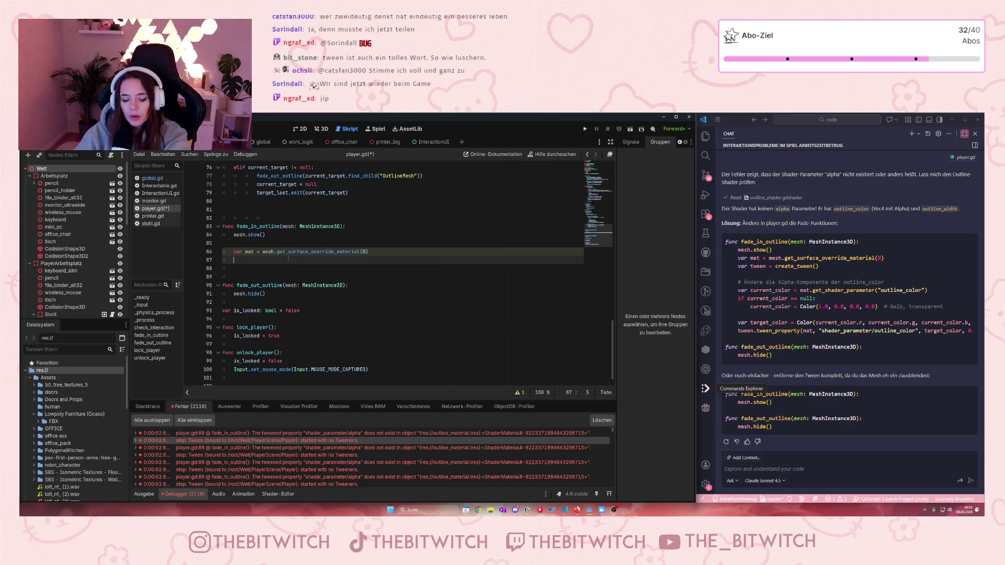
triple_click(365, 252)
key("BackSpace")
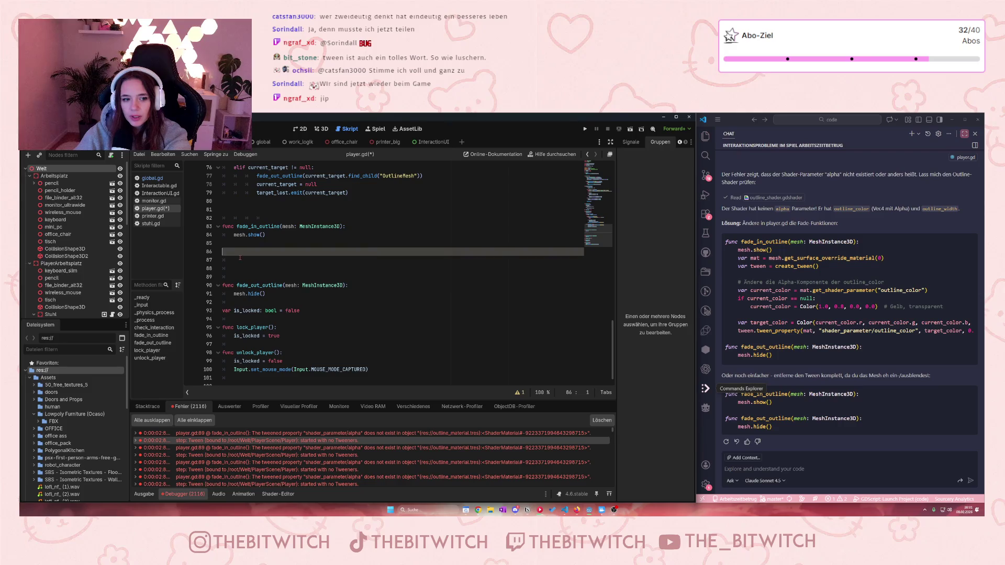
key("ctrl+s")
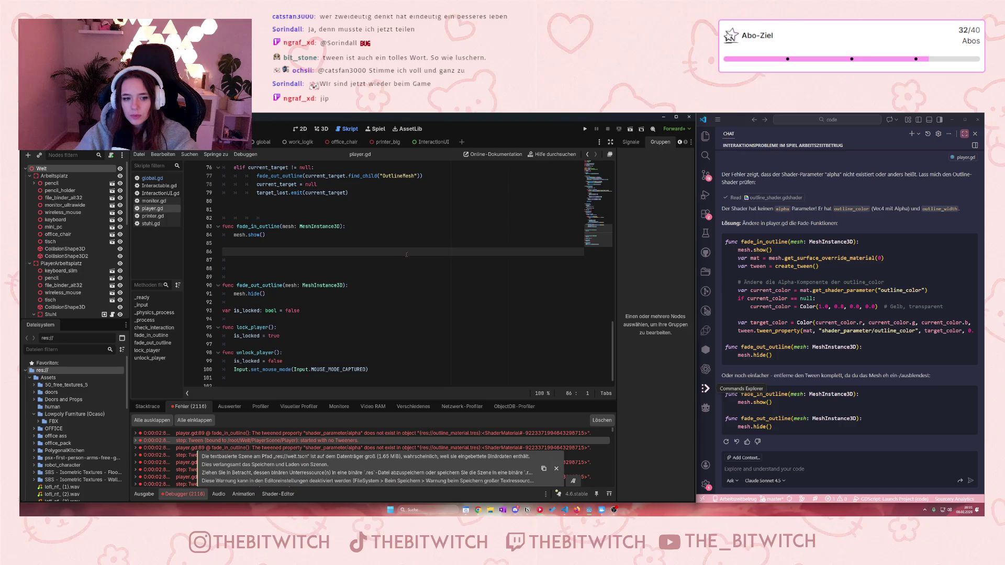
key("F5")
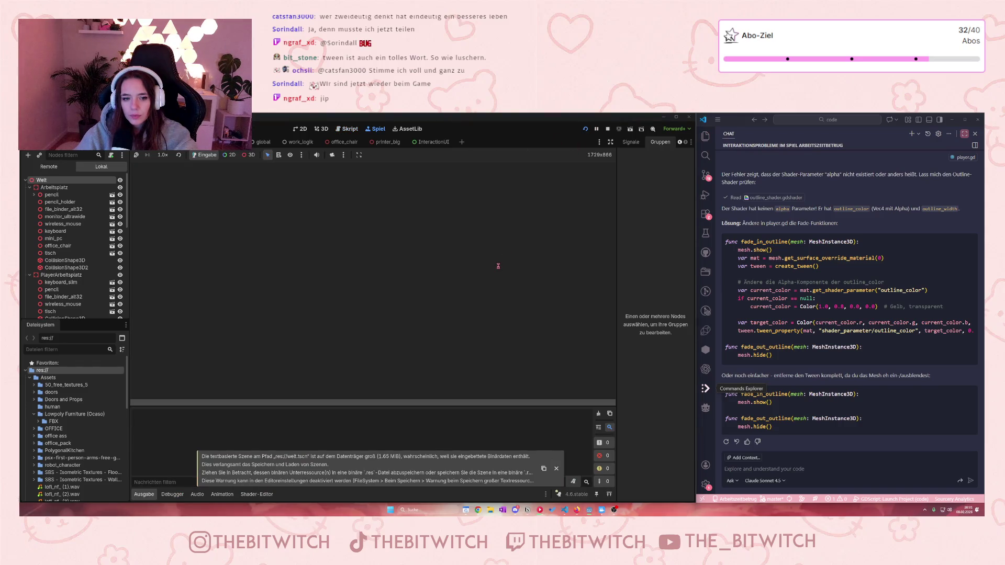
- Walk past the outlined printer to the chair, sit down, switch on the monitor, then stop the game
key("w")
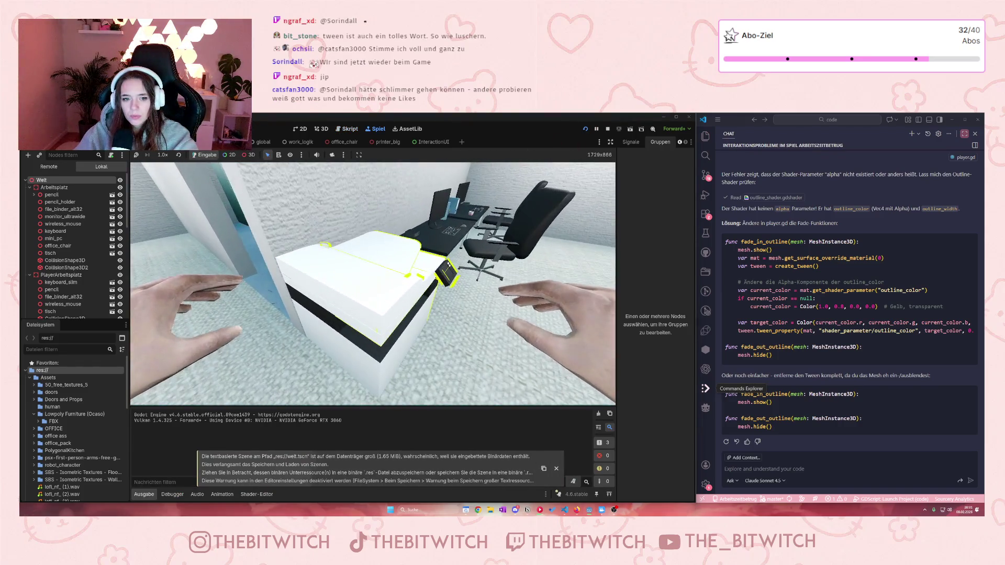
key("w")
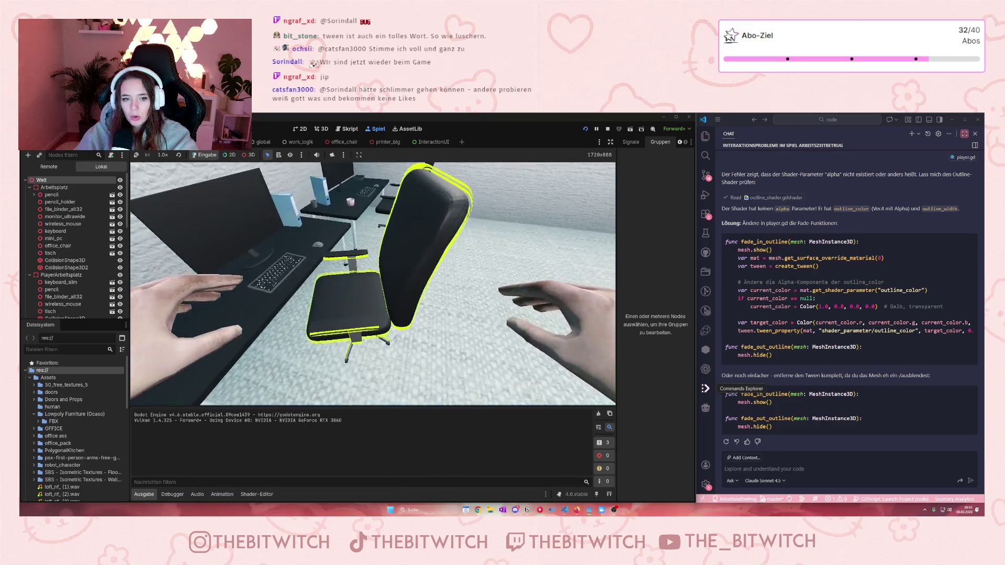
key("w")
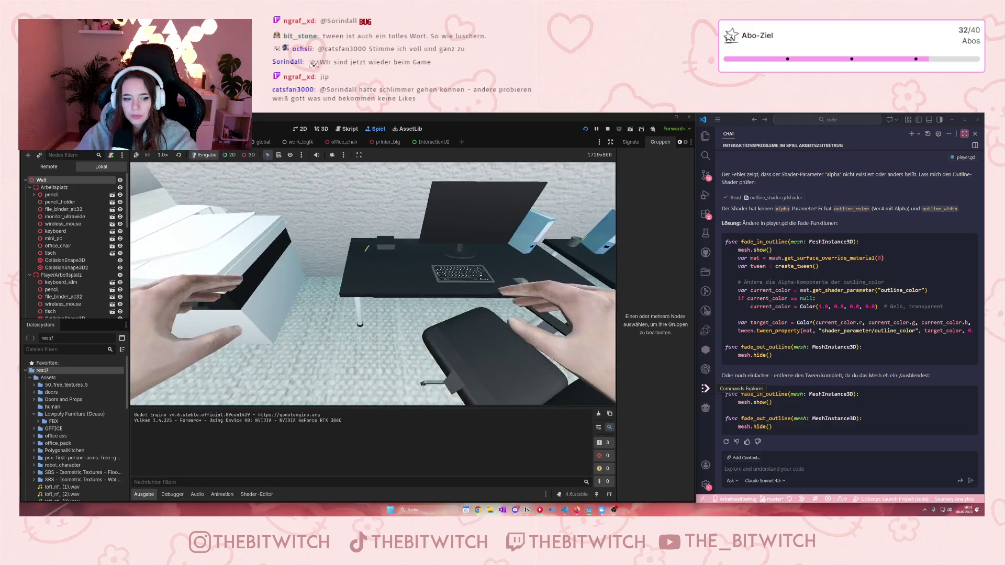
key("e")
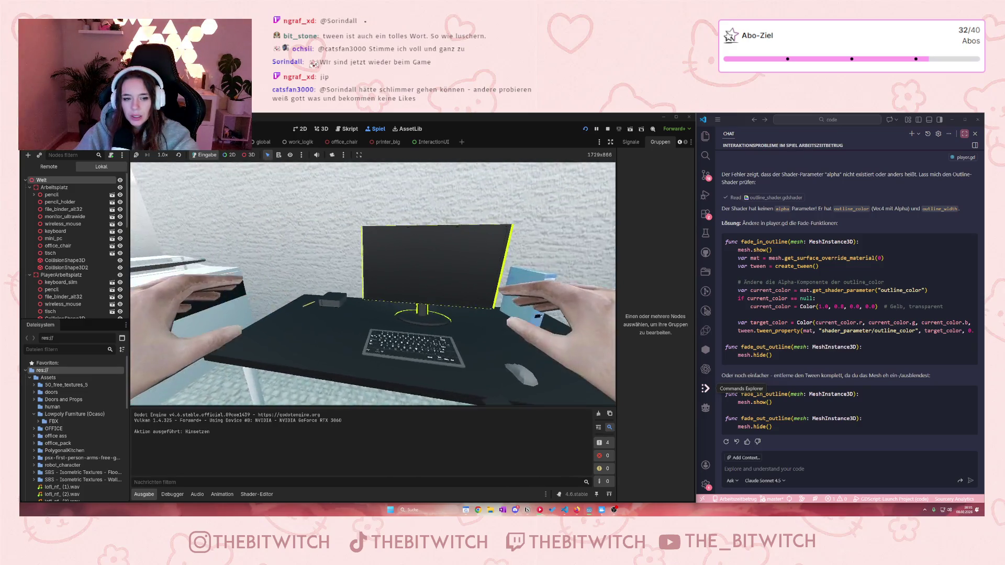
key("e")
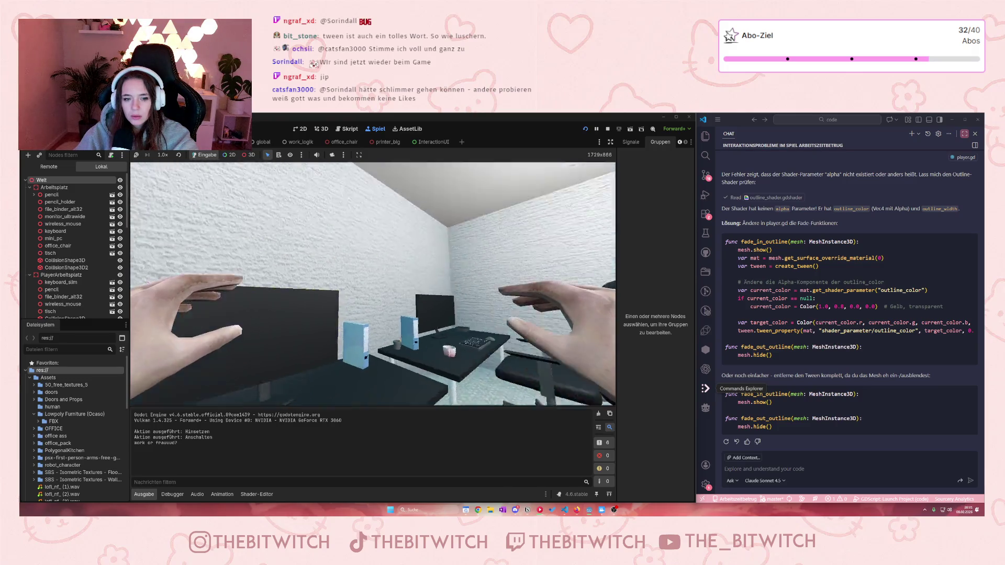
key("Escape")
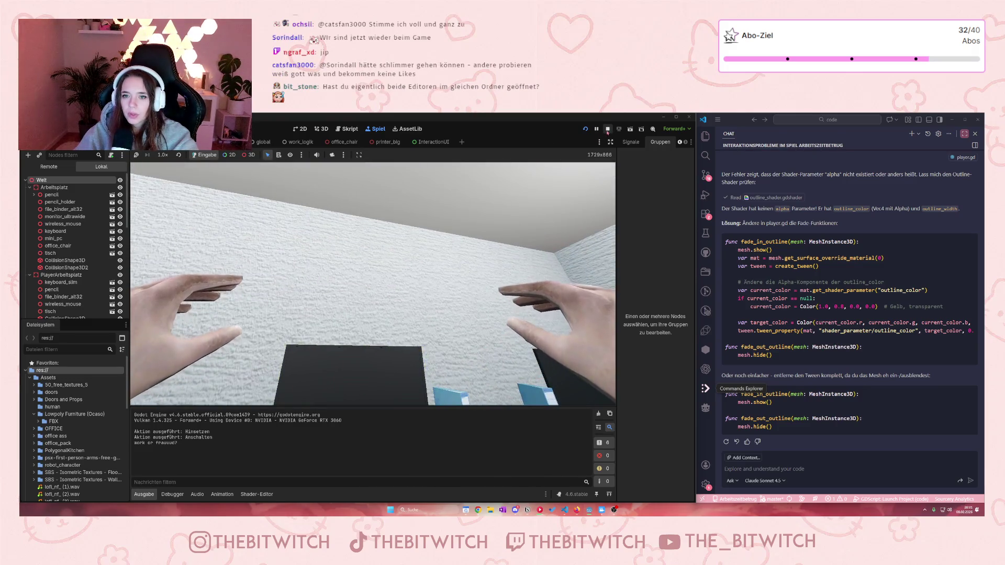
left_click(608, 129)
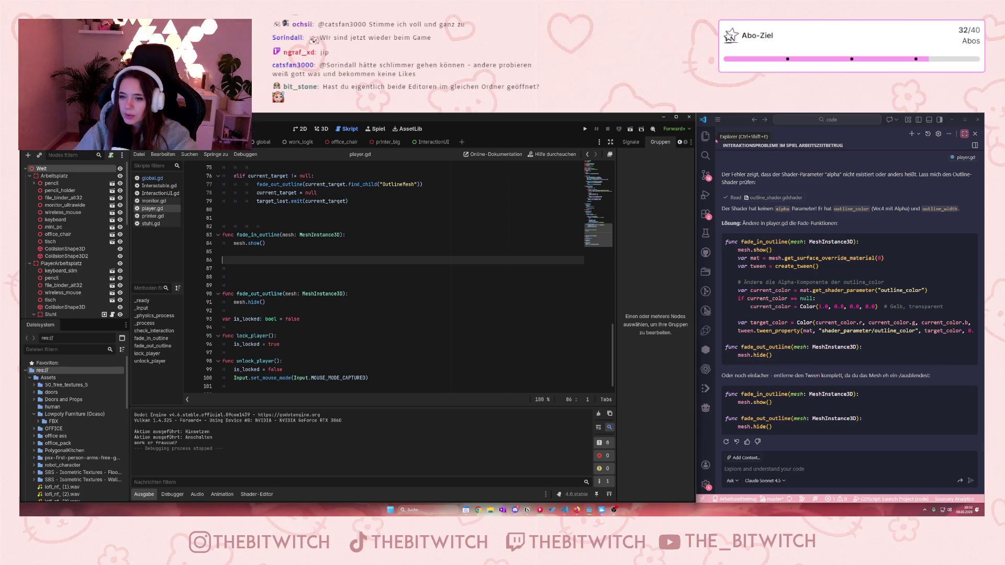
- Delete the empty lines after fade_in_outline so fade_out_outline follows directly
left_click(247, 286)
key("BackSpace")
key("BackSpace")
key("BackSpace")
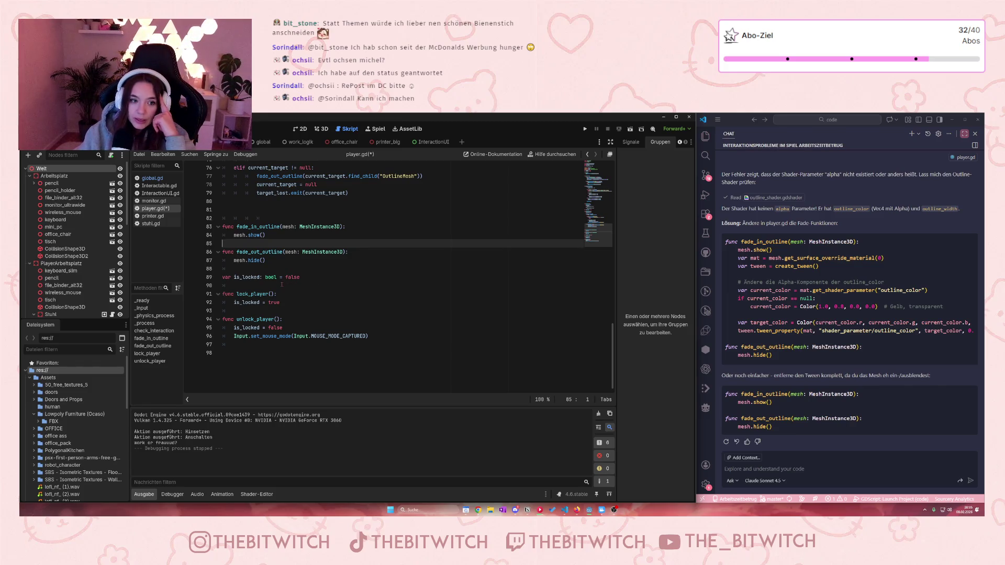
scroll(282, 284, "up", 2)
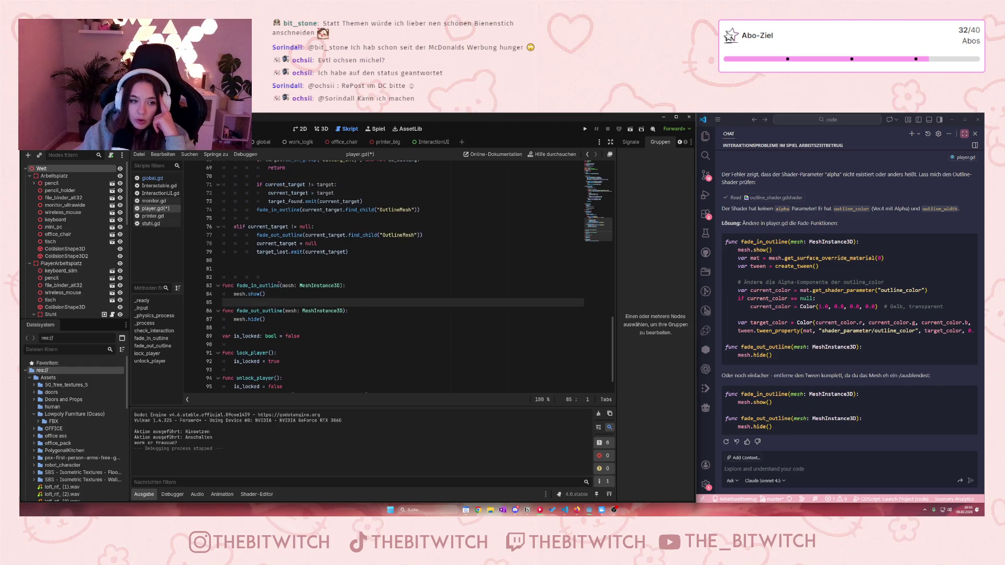
left_click(326, 268)
key("ctrl+s")
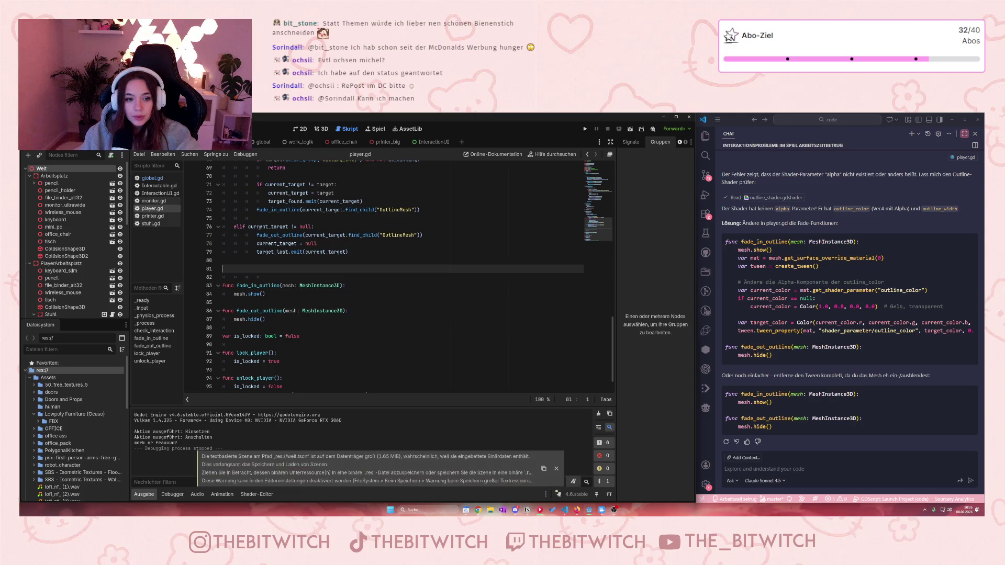
scroll(263, 226, "up", 2)
scroll(295, 240, "up", 6)
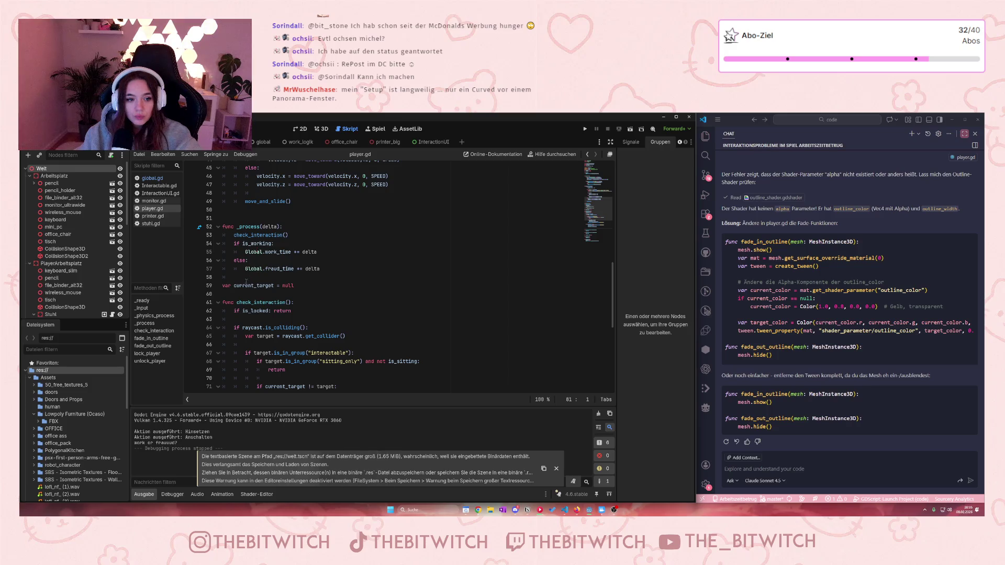
scroll(243, 288, "down", 2)
scroll(262, 304, "up", 2)
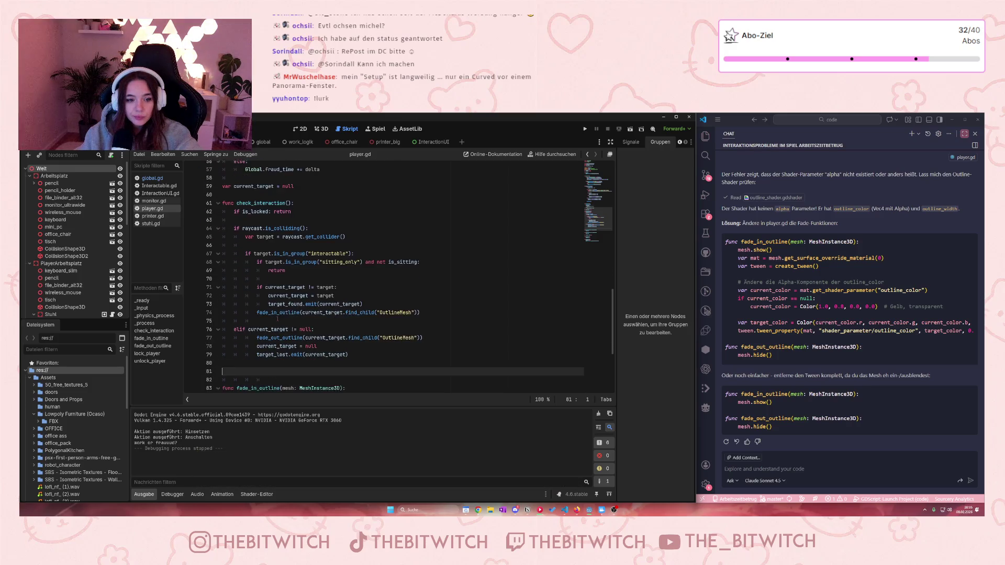
scroll(280, 319, "up", 7)
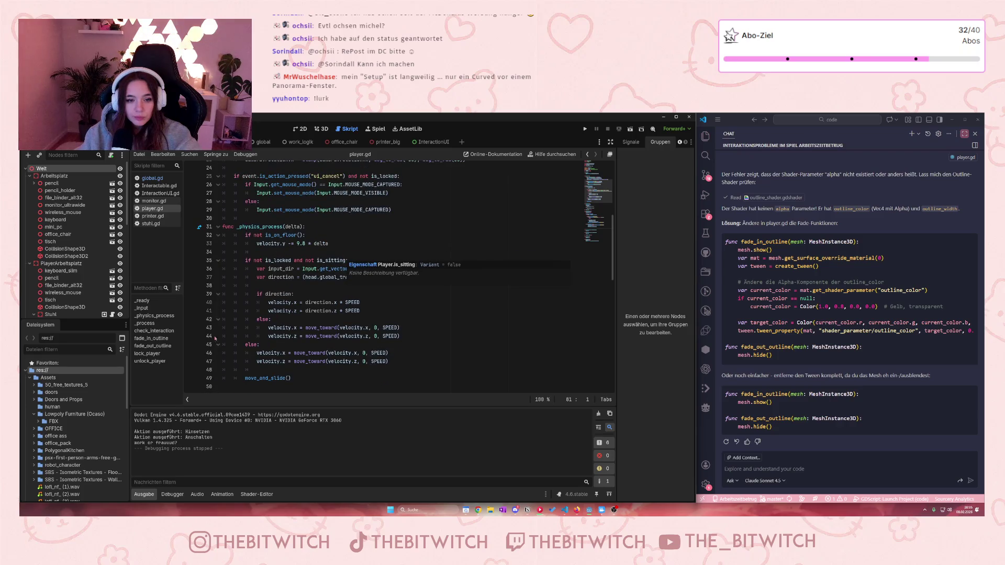
left_click(336, 303)
left_click(456, 361)
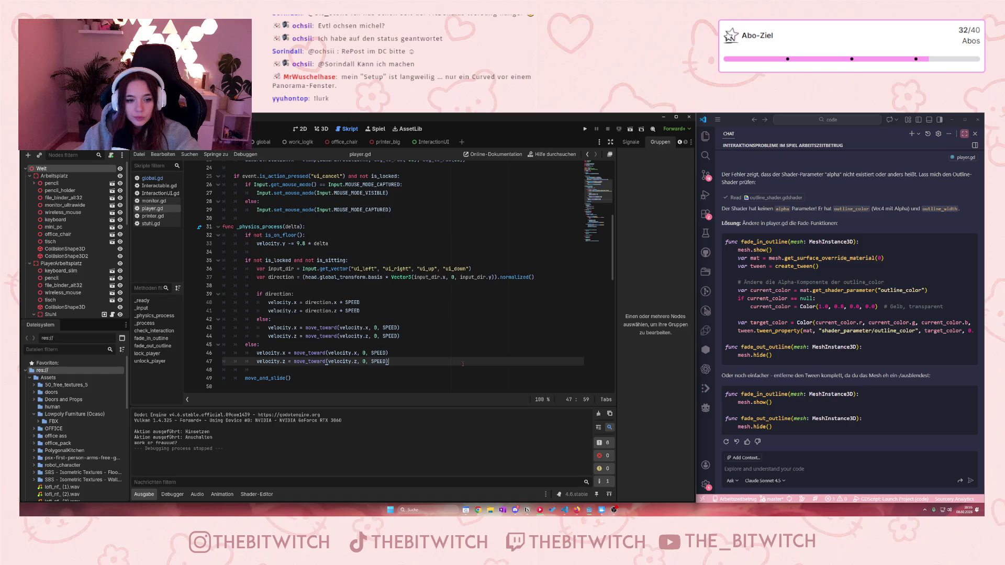
scroll(455, 361, "down", 2)
scroll(457, 367, "up", 4)
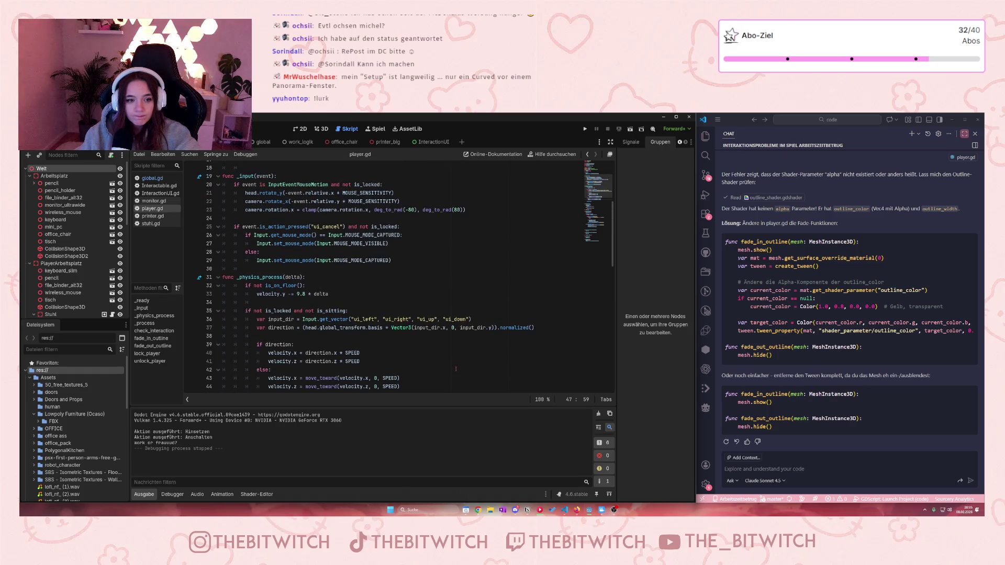
scroll(455, 369, "down", 3)
scroll(451, 367, "up", 3)
scroll(437, 363, "down", 1)
scroll(435, 363, "down", 18)
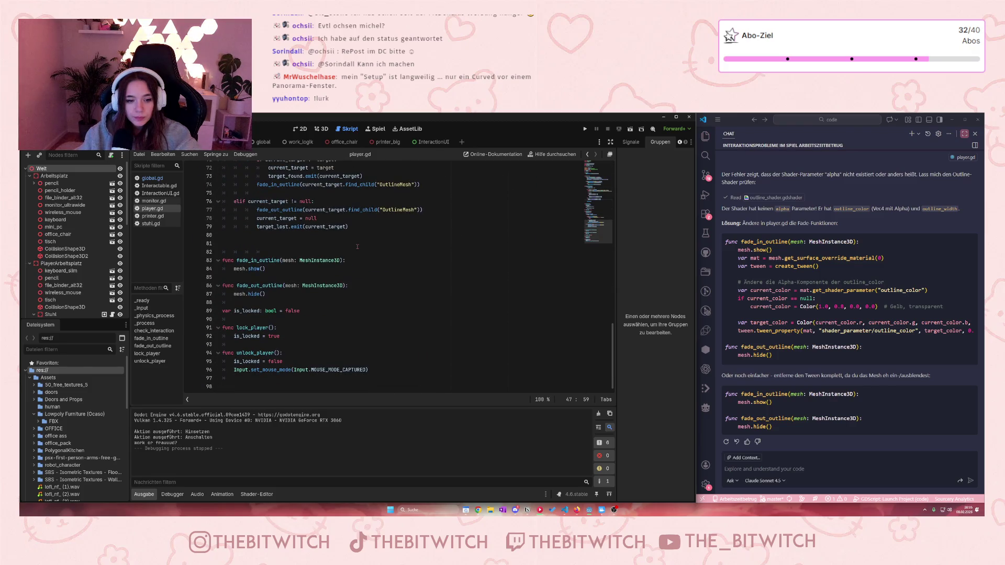
left_click(157, 193)
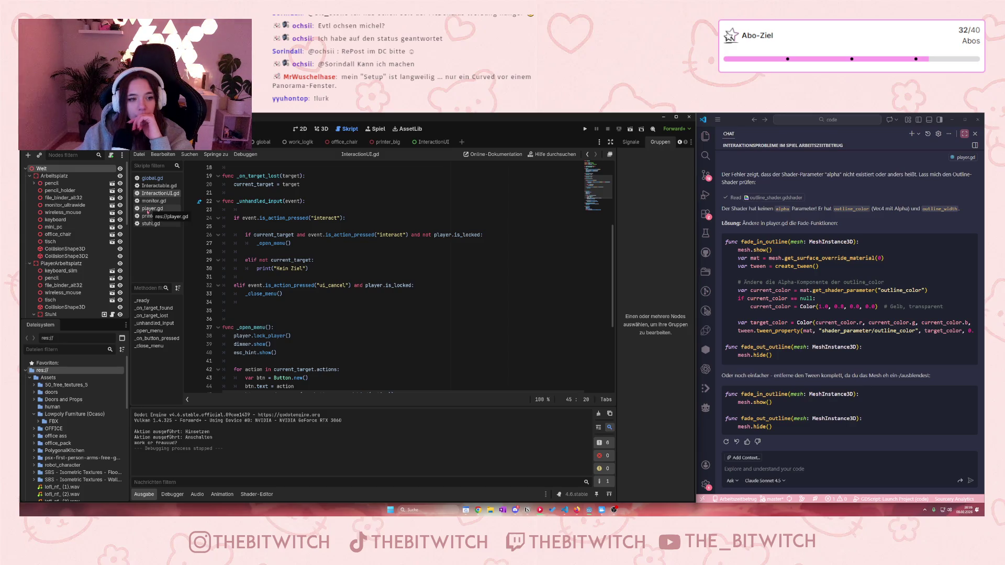
left_click(148, 209)
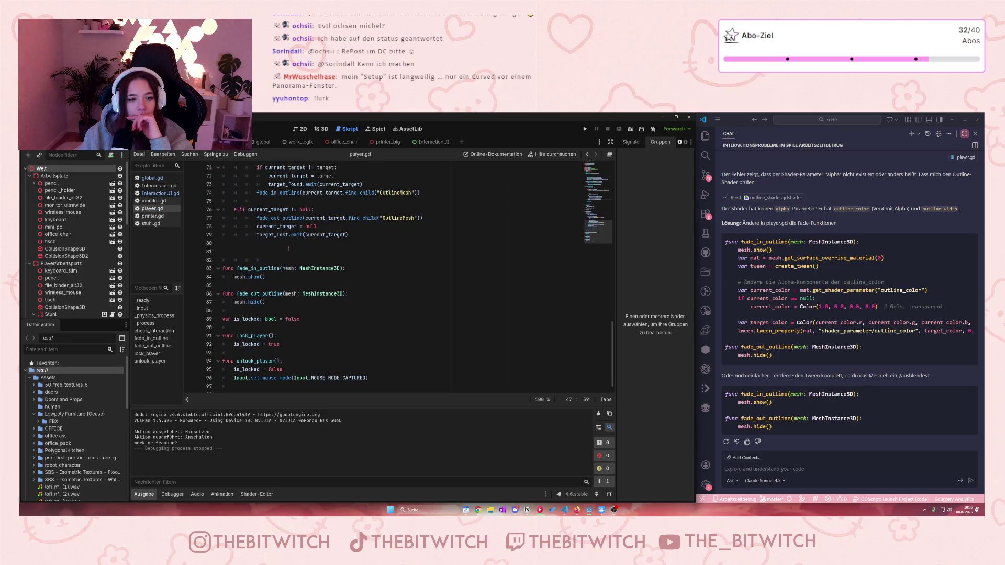
left_click(367, 261)
scroll(360, 258, "up", 4)
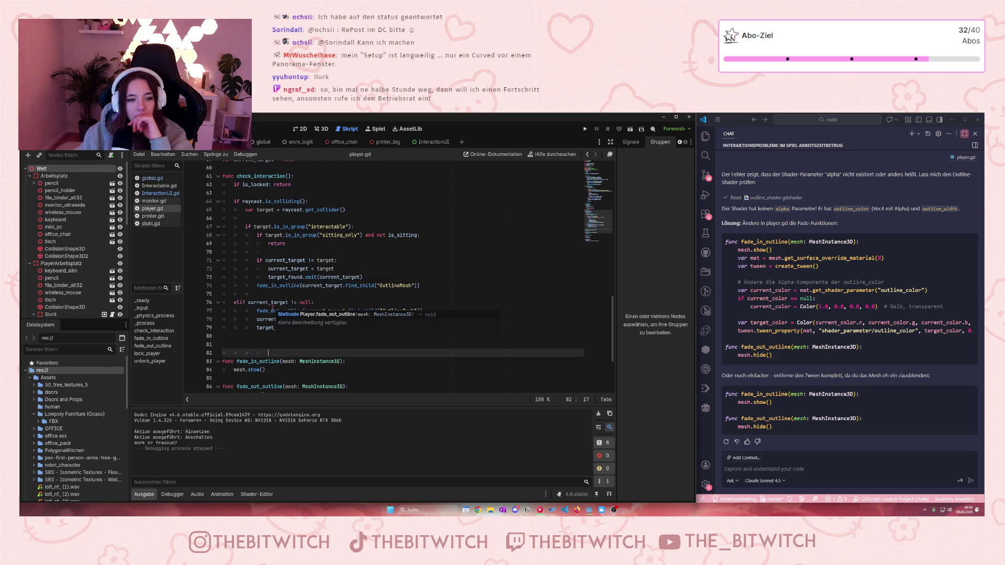
scroll(345, 260, "up", 7)
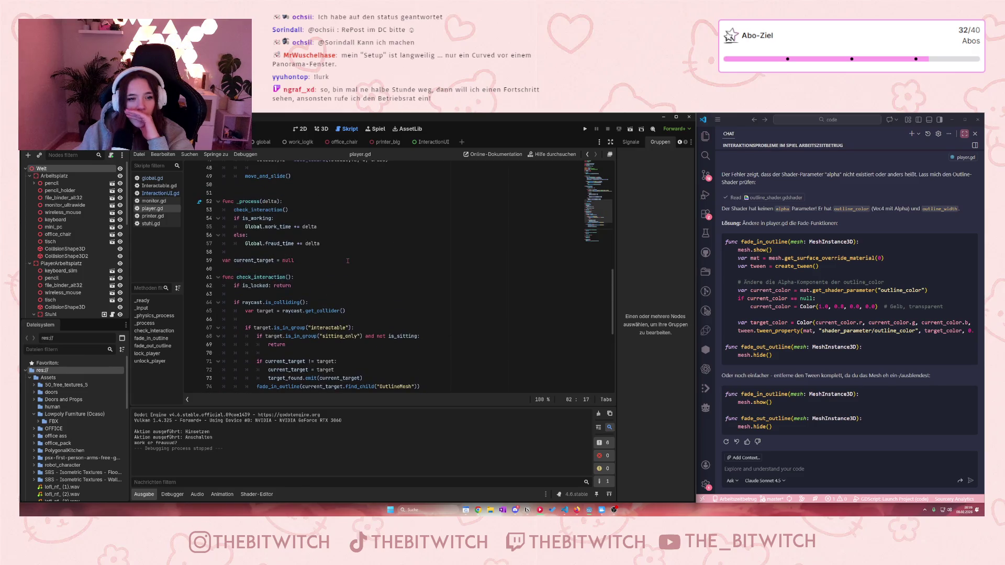
scroll(345, 261, "up", 5)
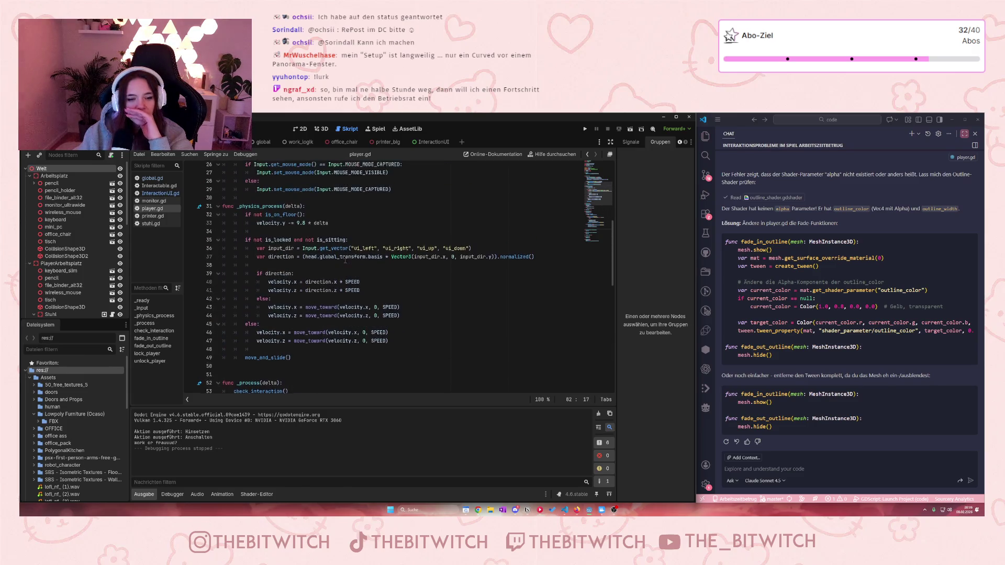
scroll(337, 266, "up", 2)
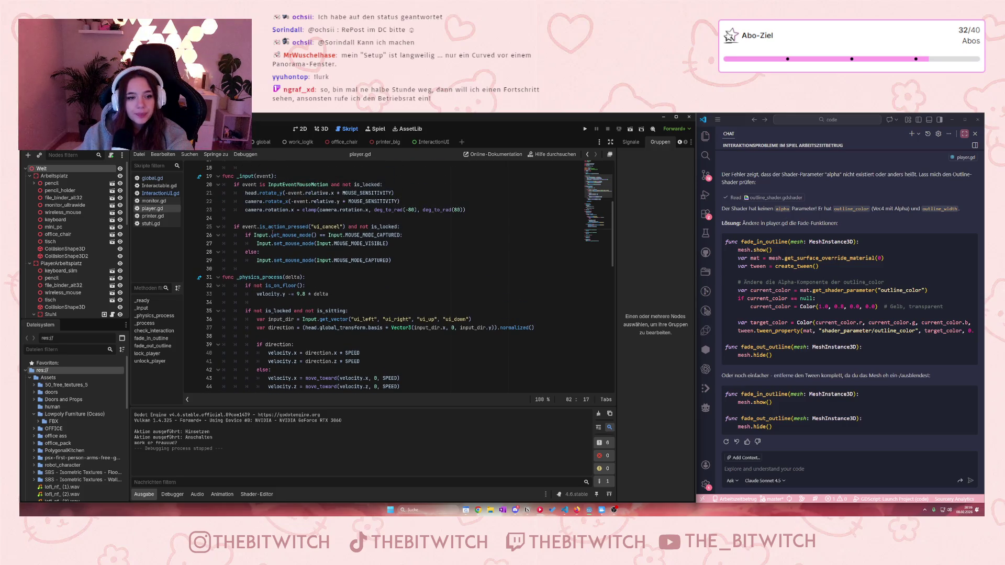
left_click(399, 227)
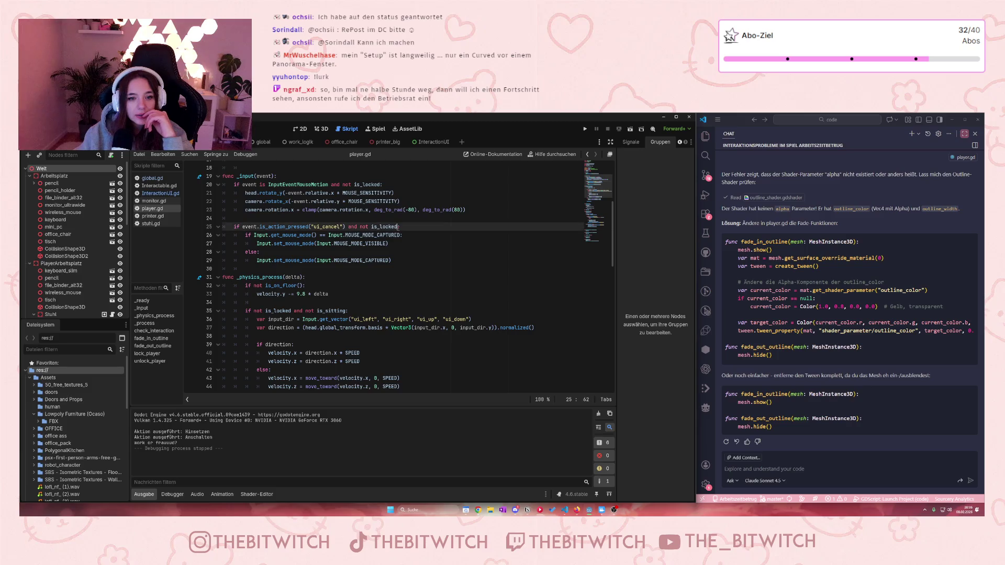
- Append 'and not is_sitting' to the ui_cancel check on line 25 of player.gd
type("and not")
type(" is_sitti")
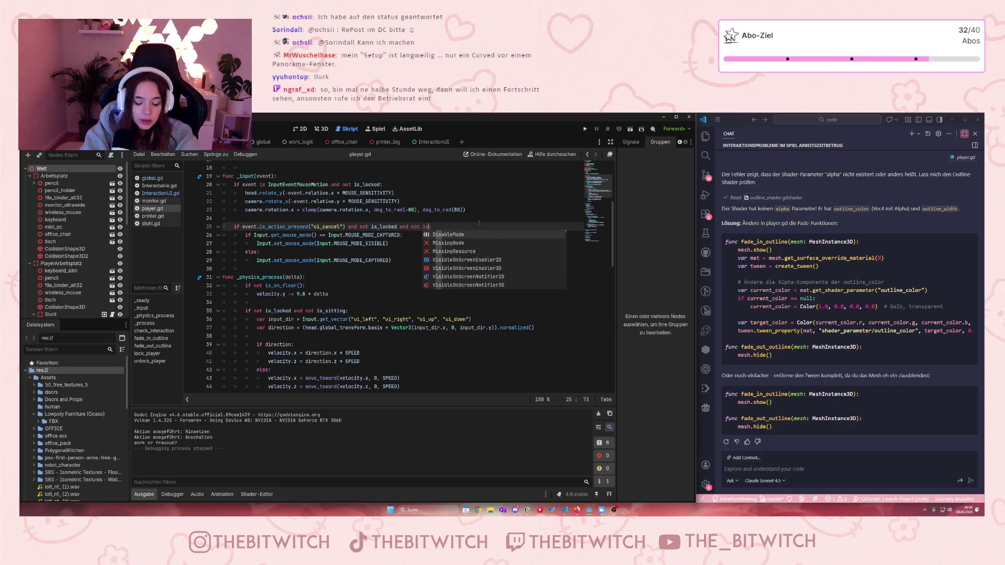
type("ng")
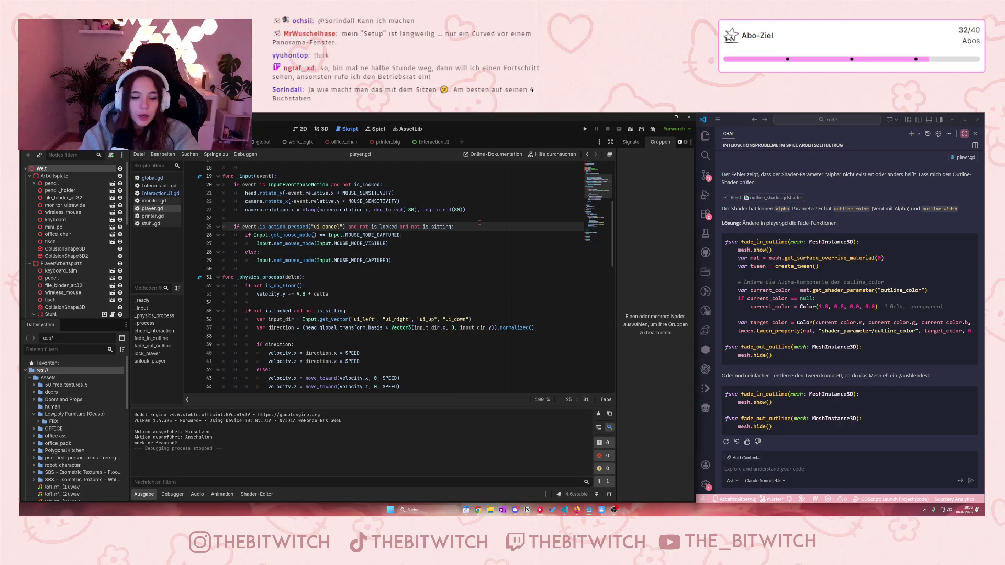
left_click(452, 277)
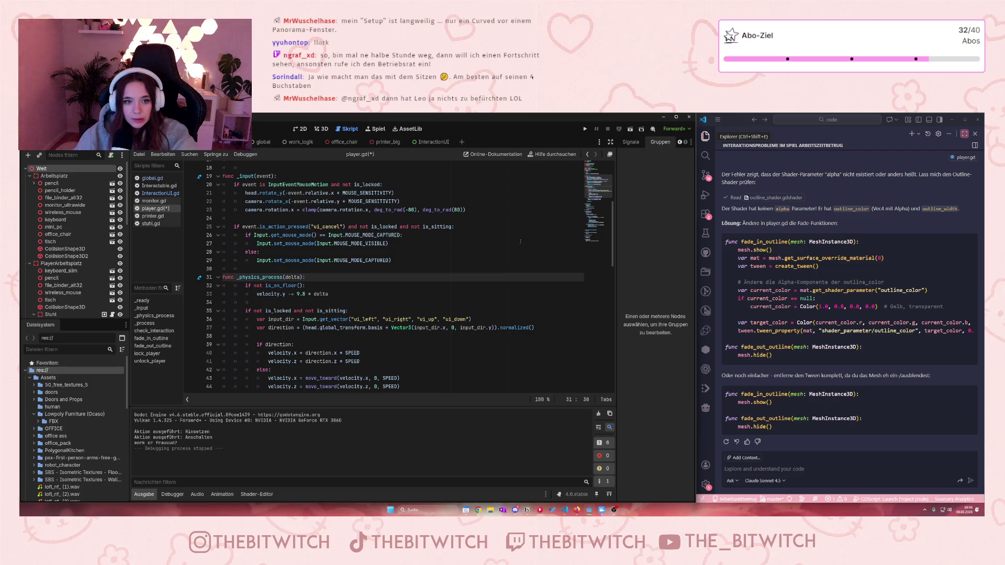
scroll(520, 242, "down", 4)
scroll(278, 256, "down", 5)
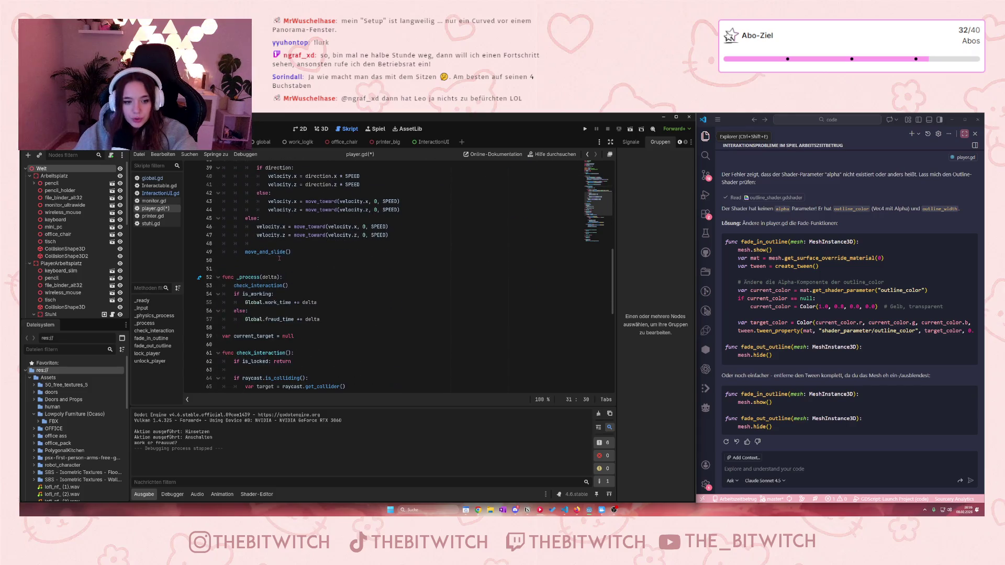
scroll(299, 257, "down", 3)
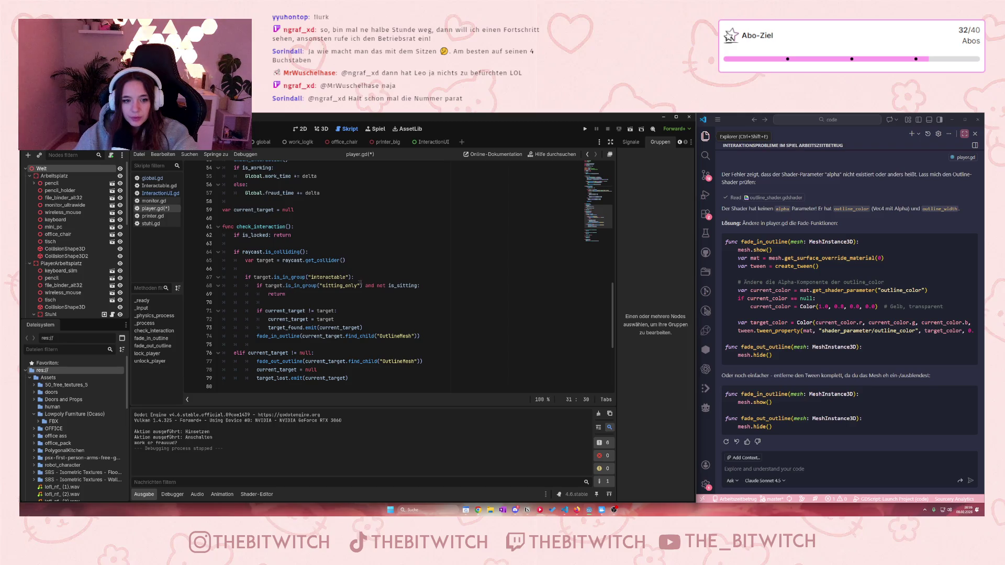
scroll(286, 294, "down", 5)
scroll(287, 294, "down", 1)
scroll(291, 292, "up", 3)
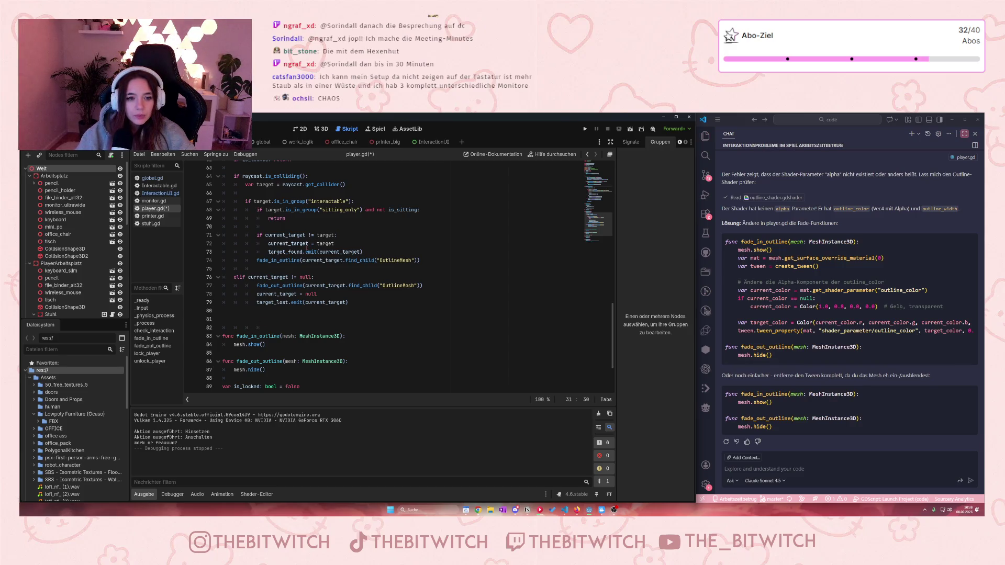
mouse_move(303, 252)
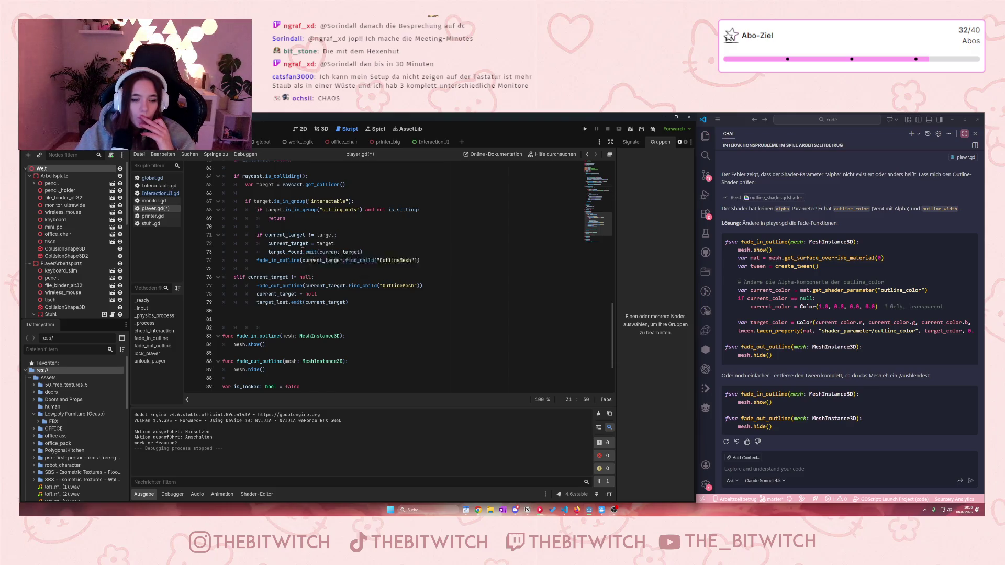
scroll(293, 252, "up", 4)
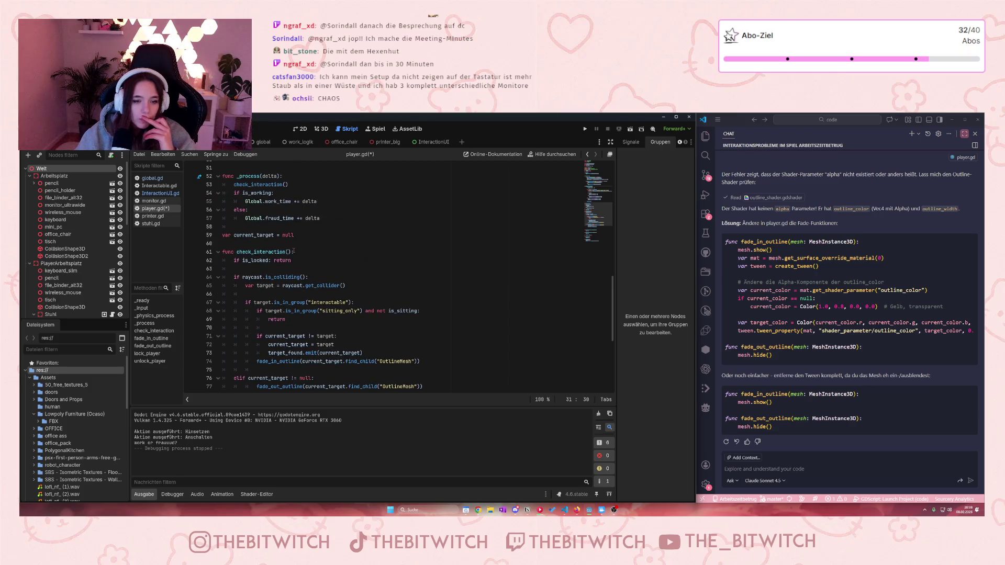
left_click(151, 224)
- Review stuhl.gd's first eleven lines and is_sitting = true line, then add a new final line
left_click_drag(222, 168, 281, 252)
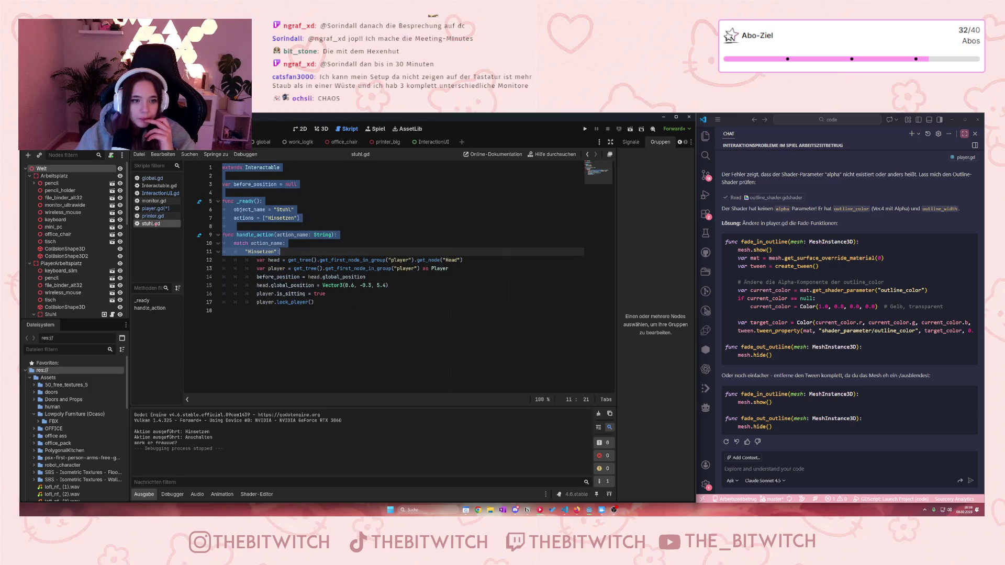
left_click(361, 296)
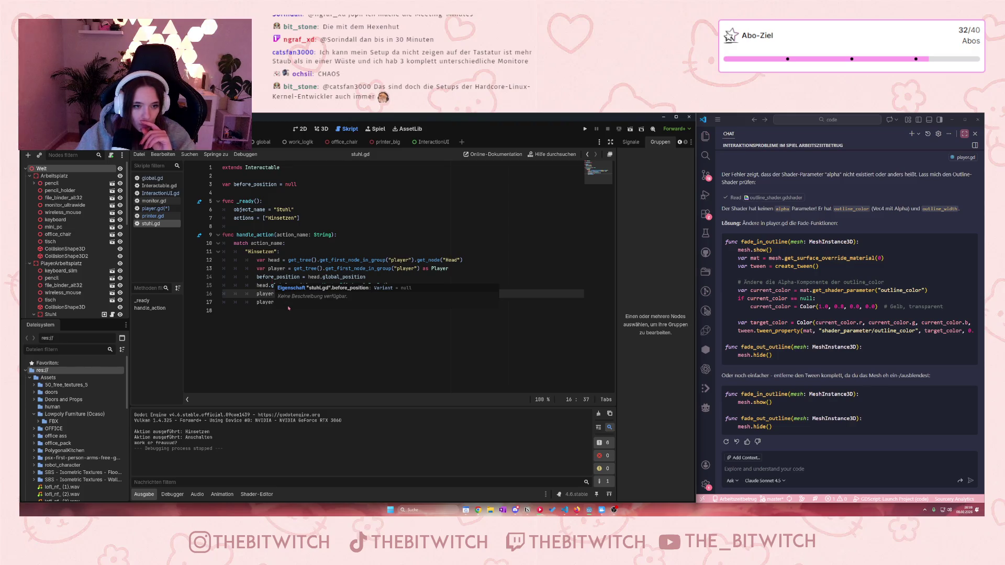
left_click(288, 308)
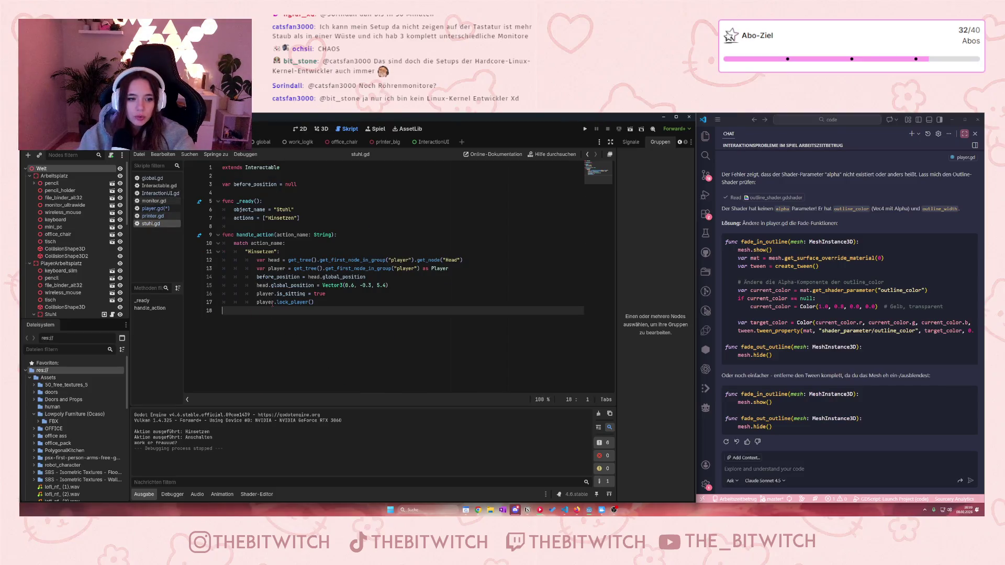
key("Return")
- Add func _input(): with an if checking ui_cancel pressed and player.is_sitting
type("func ")
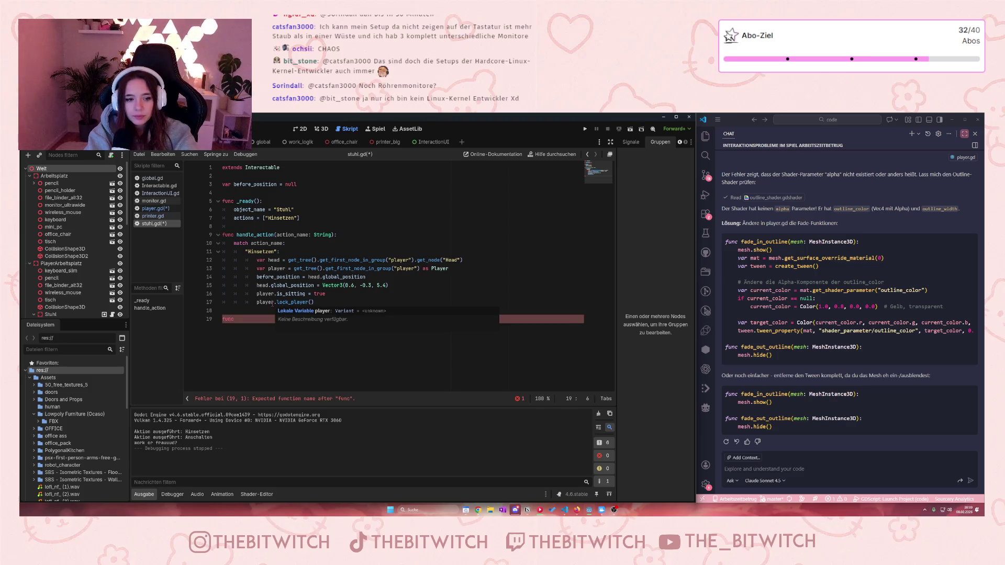
type("_input")
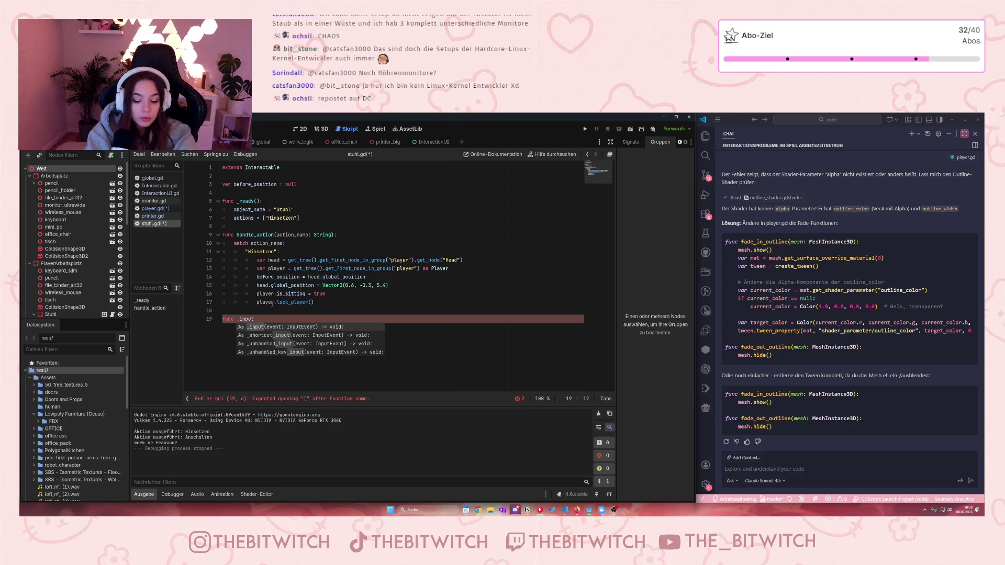
type("(")
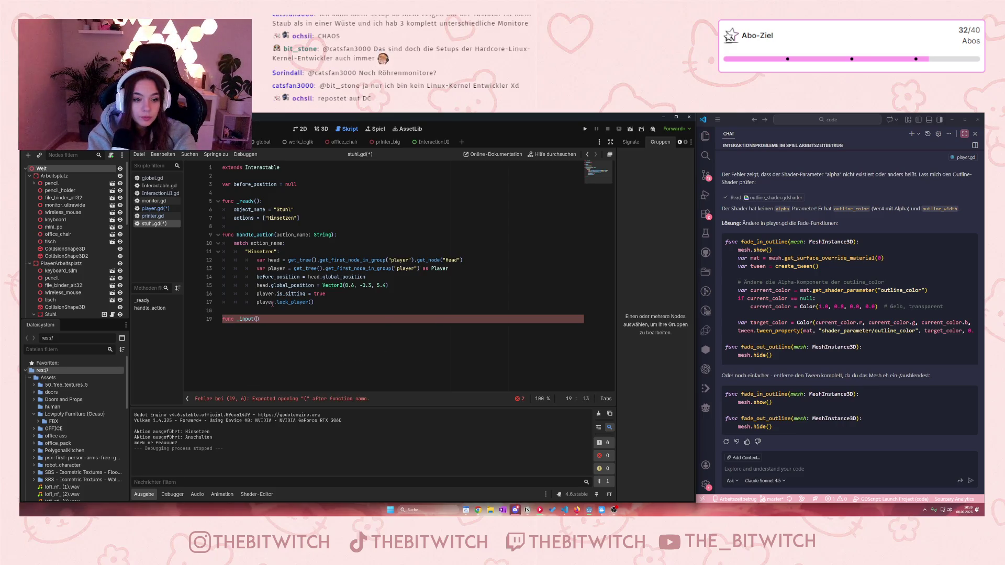
type(")")
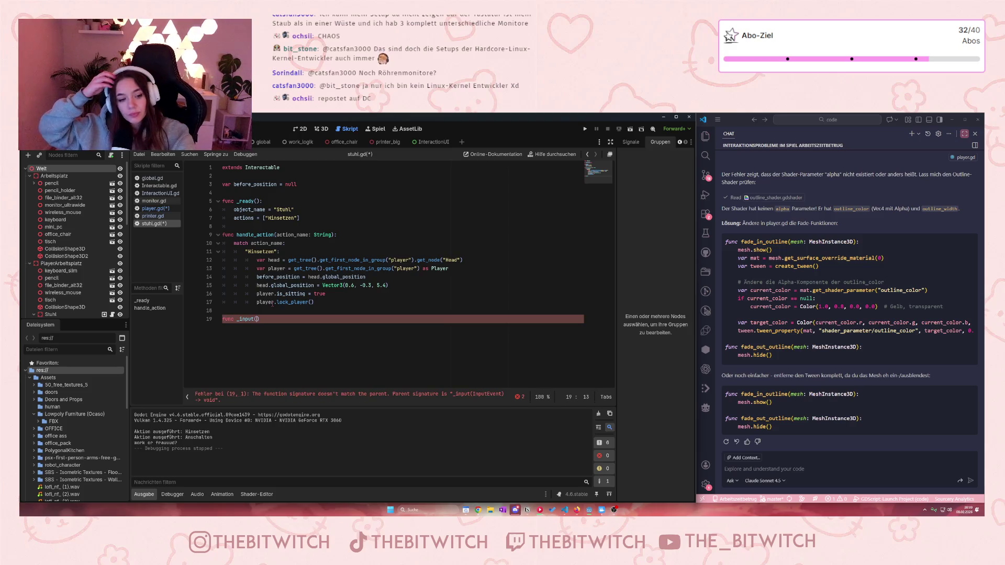
type(":")
key("Return")
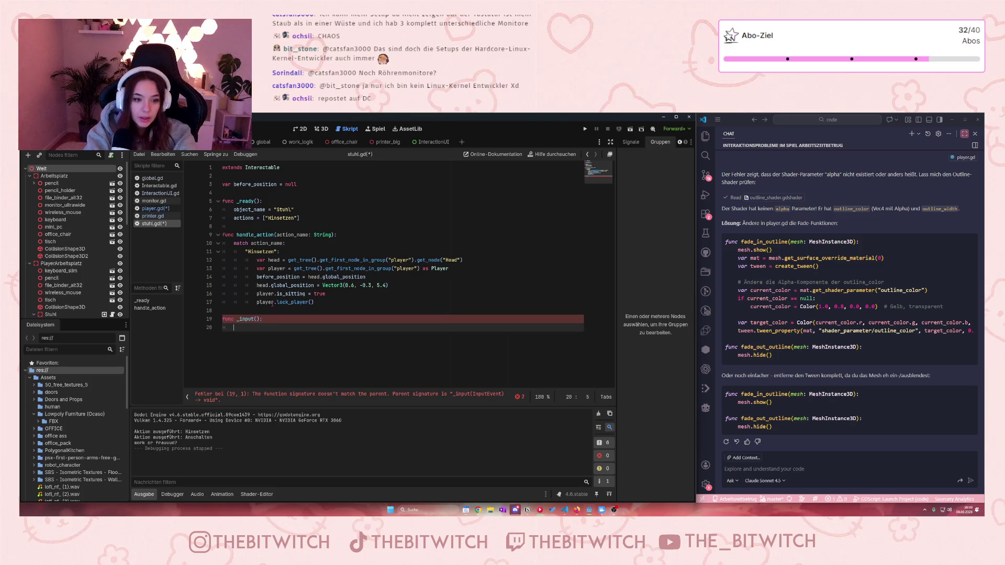
type("if event.is_action_pressed(\"ui_cancel\") a")
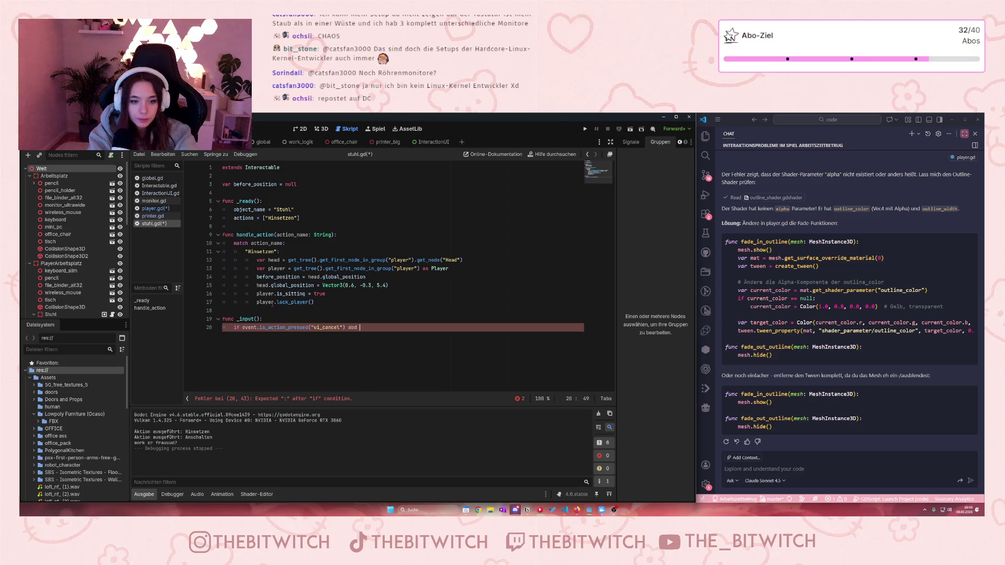
type("nd ")
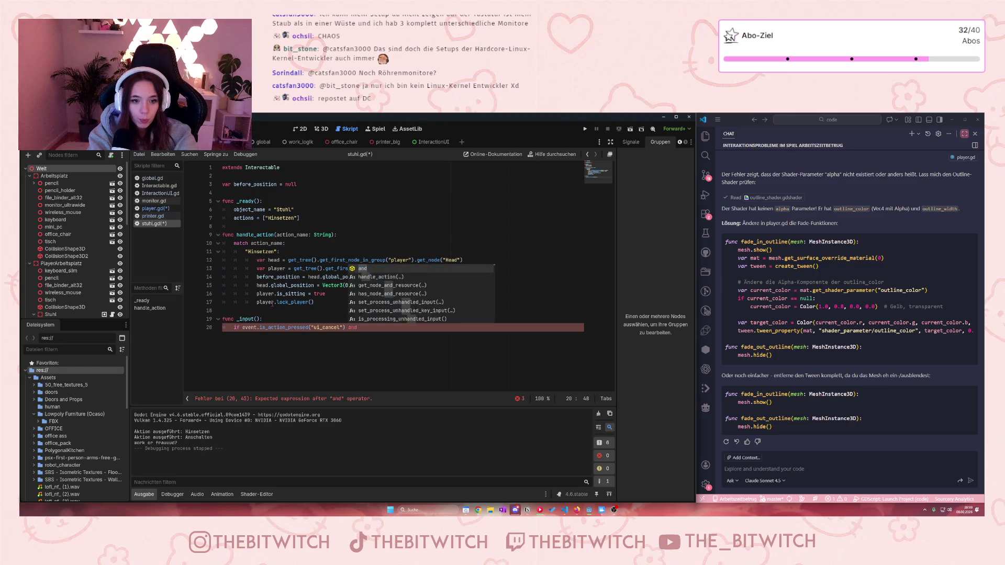
type("is_")
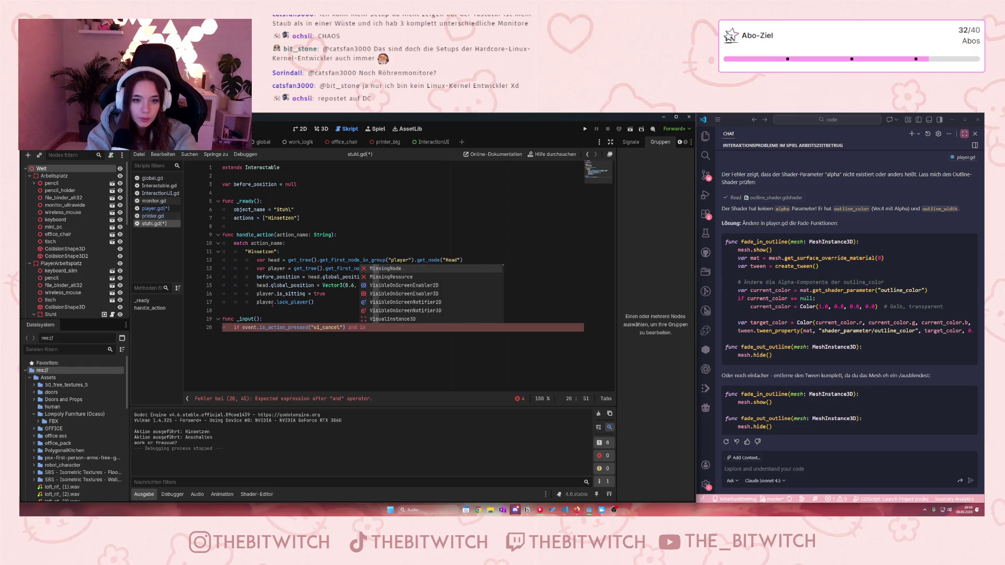
type("si")
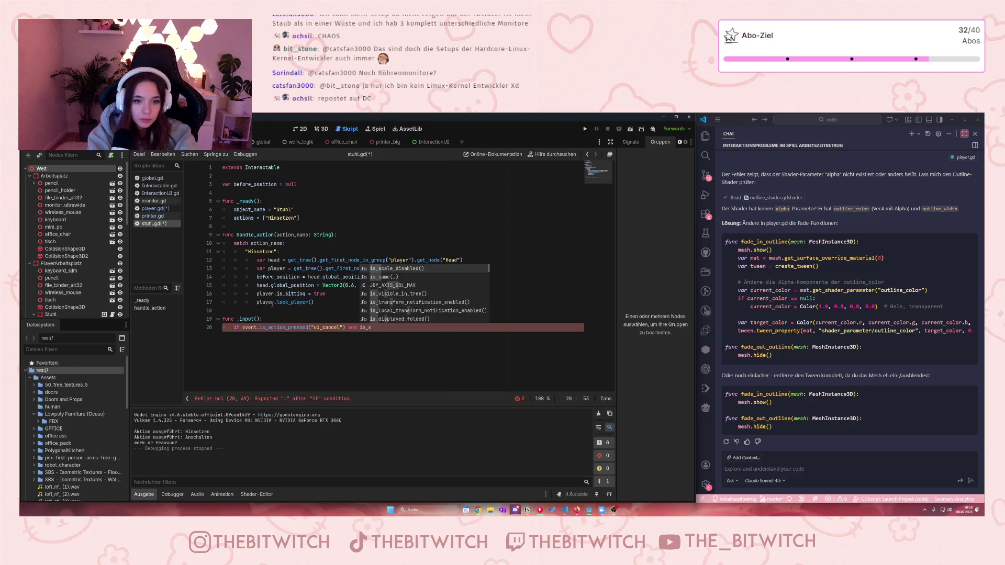
type("tting")
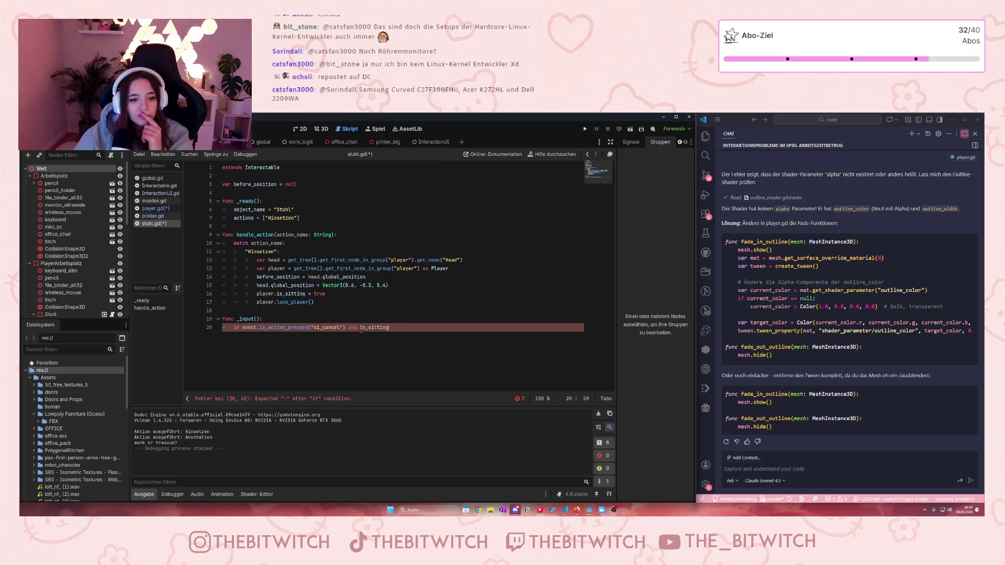
key("ctrl+Left")
type("player.")
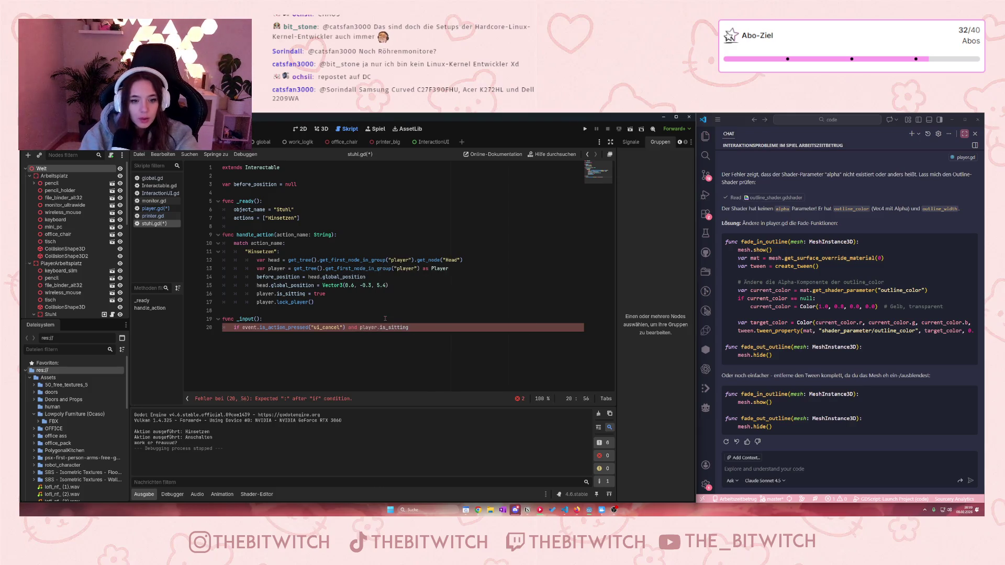
left_click(439, 339)
type(":")
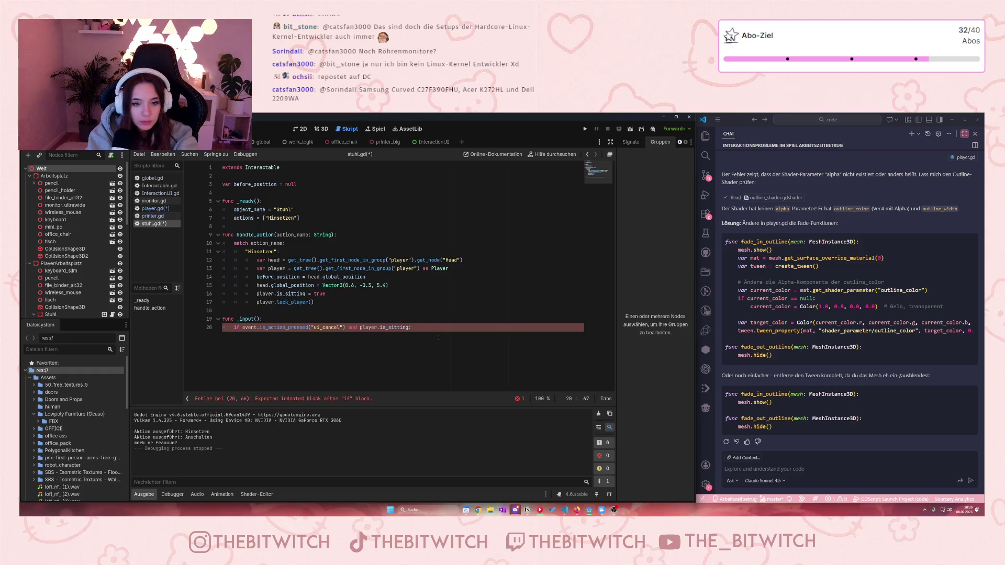
key("Return")
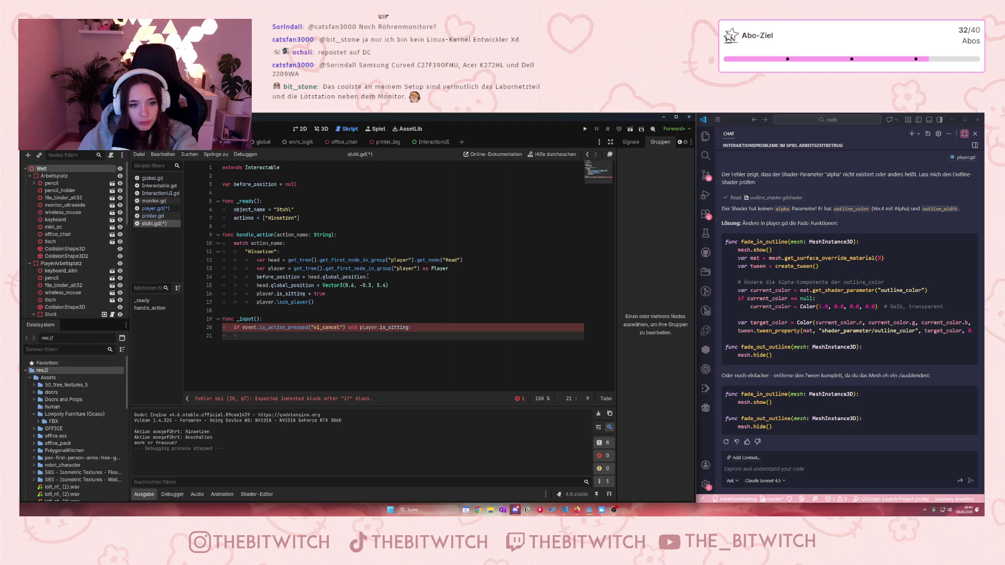
- Mark the player lookup line, return to line 21, and open the room photo window
left_click_drag(256, 269, 450, 270)
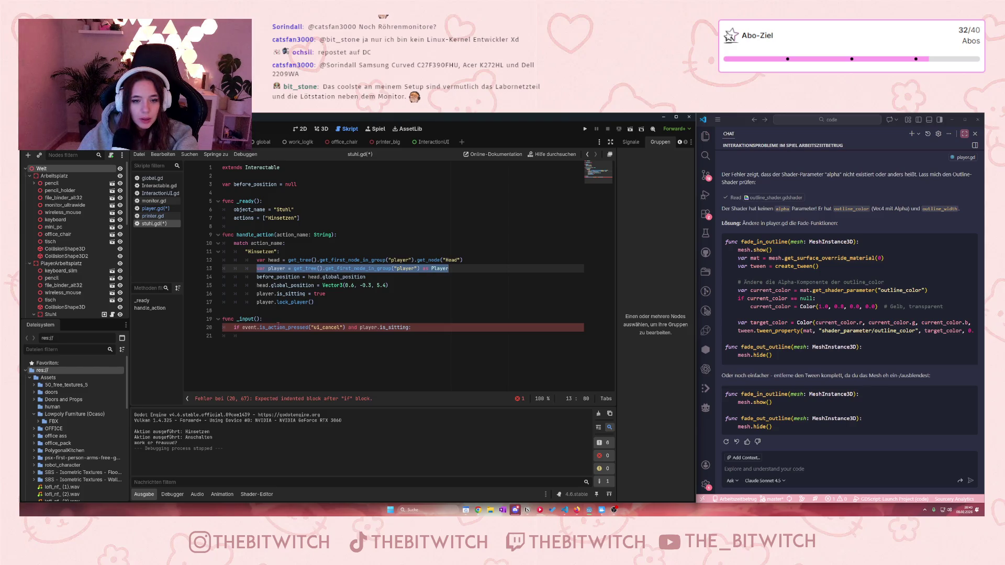
left_click(238, 336)
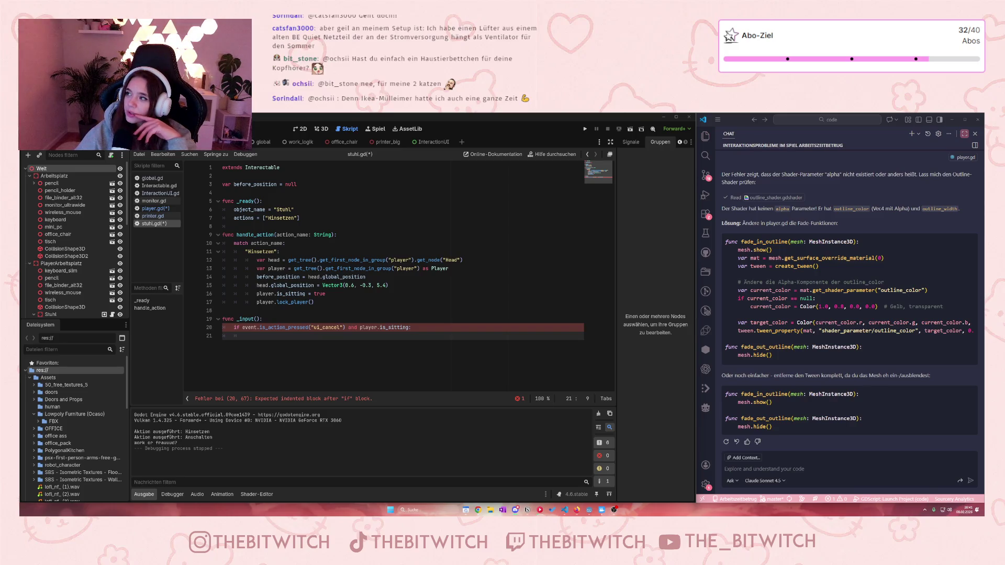
left_click_drag(985, 194, 766, 193)
left_click_drag(556, 156, 511, 159)
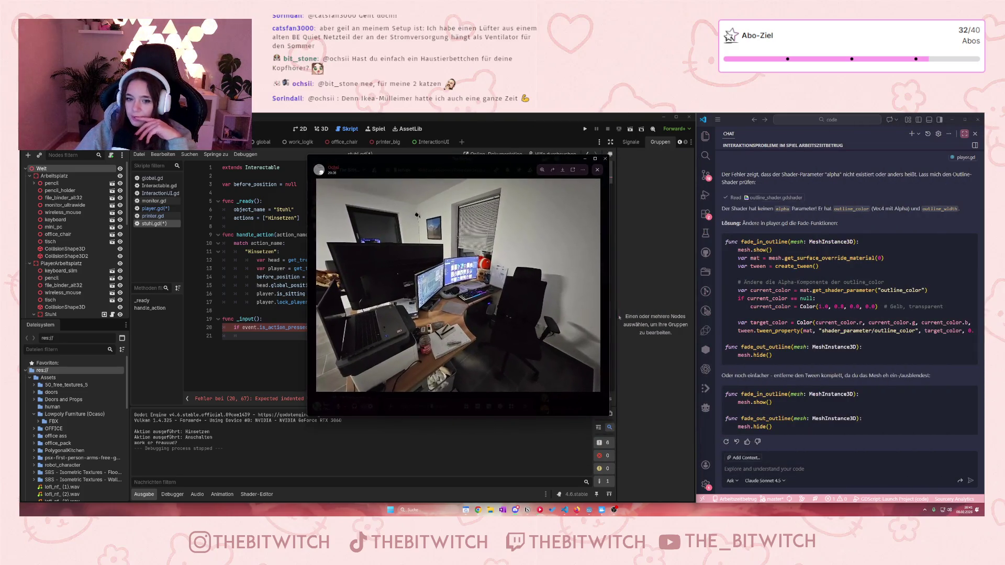
mouse_move(608, 415)
left_mouse_down()
mouse_move(750, 460)
mouse_move(786, 490)
left_mouse_up()
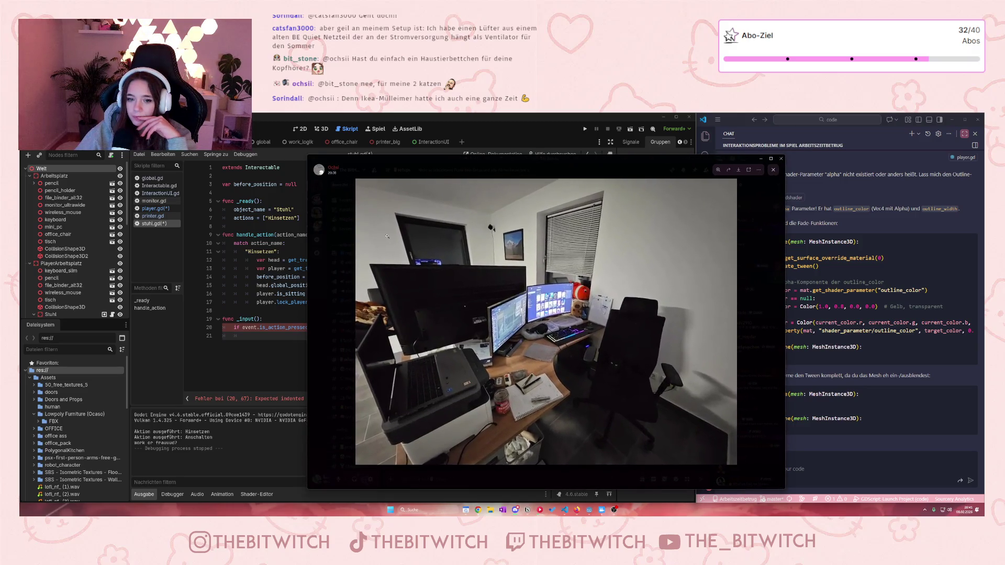
mouse_move(308, 154)
left_mouse_down()
mouse_move(201, 115)
mouse_move(161, 113)
left_mouse_up()
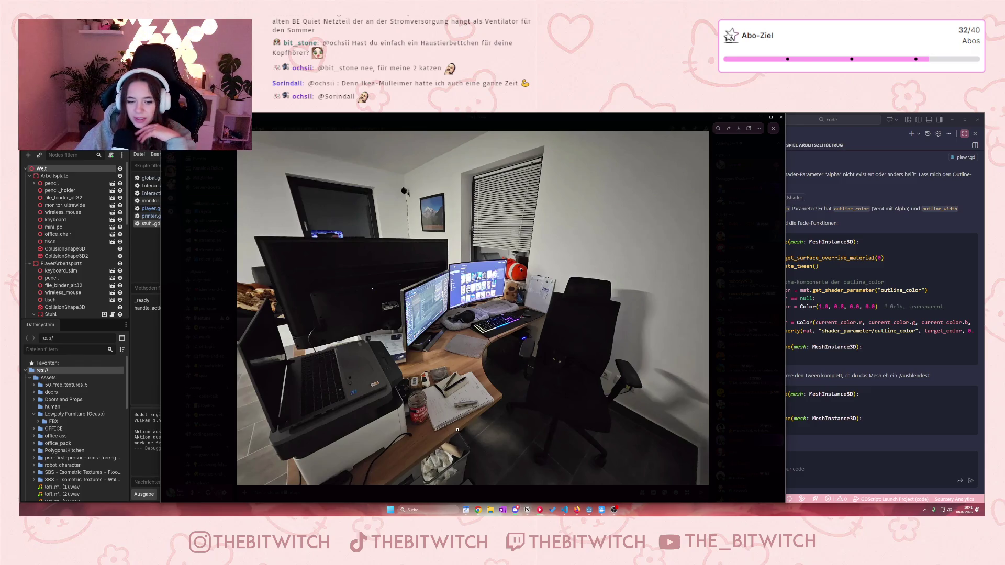
scroll(417, 419, "up", 3)
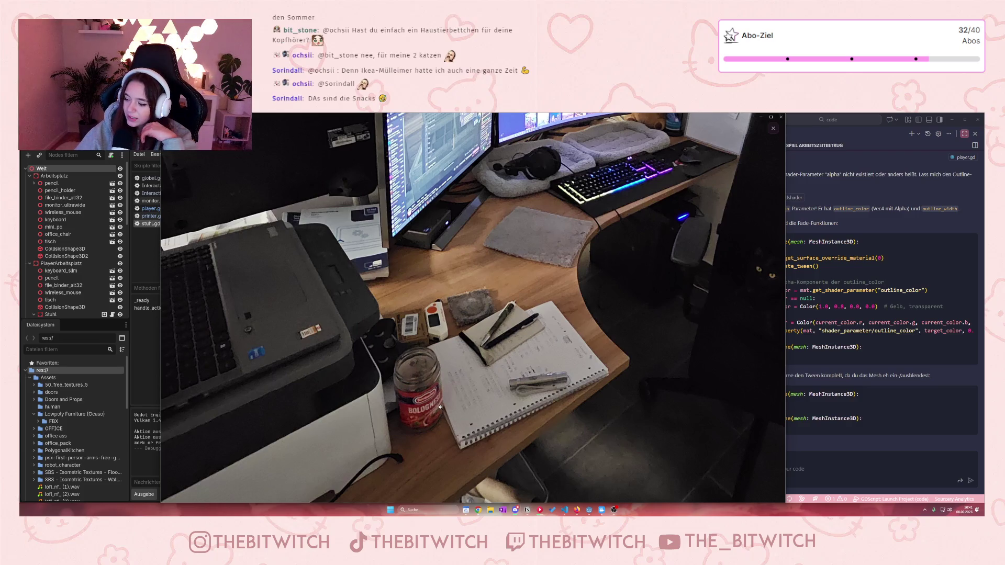
scroll(441, 408, "down", 5)
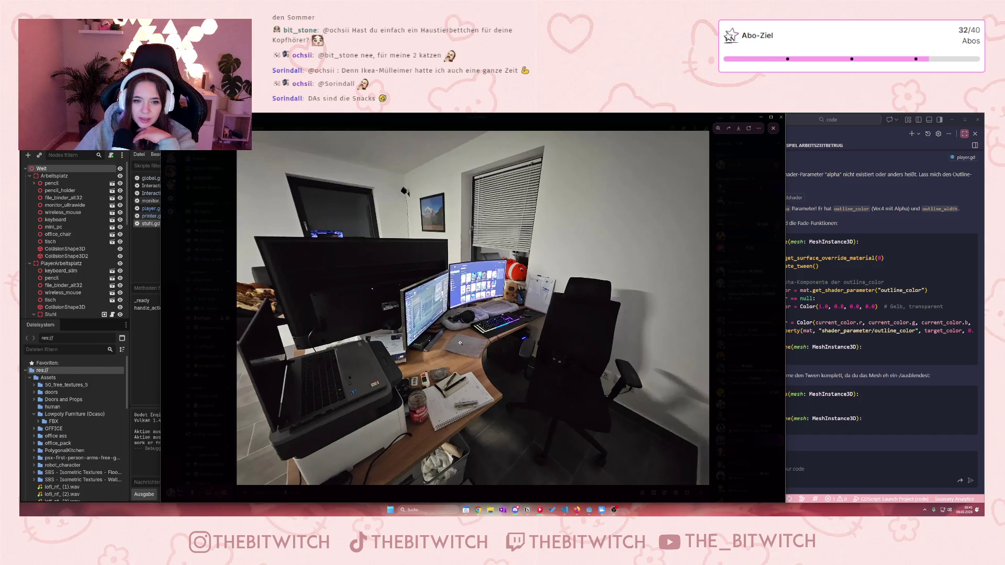
scroll(407, 182, "up", 5)
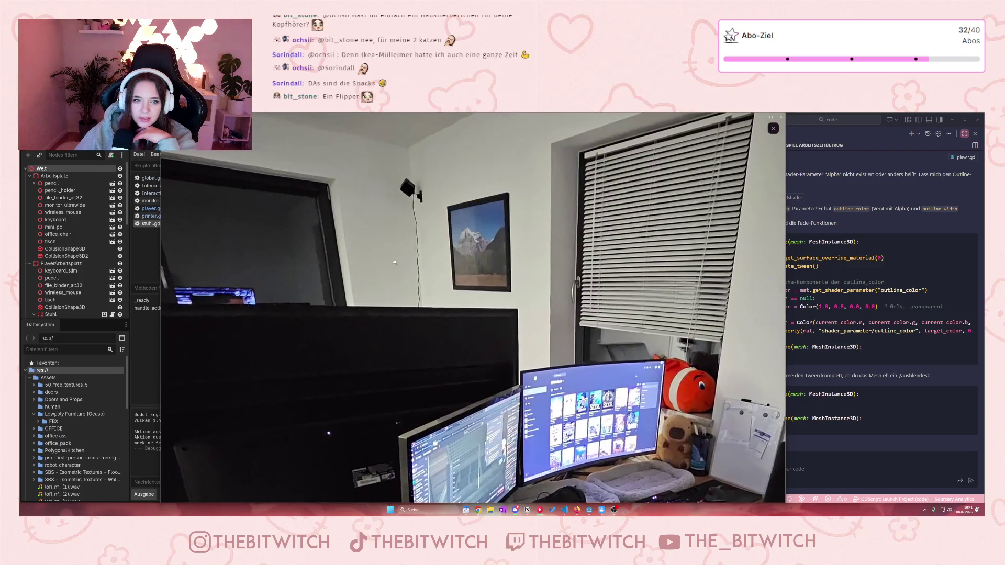
scroll(414, 207, "down", 5)
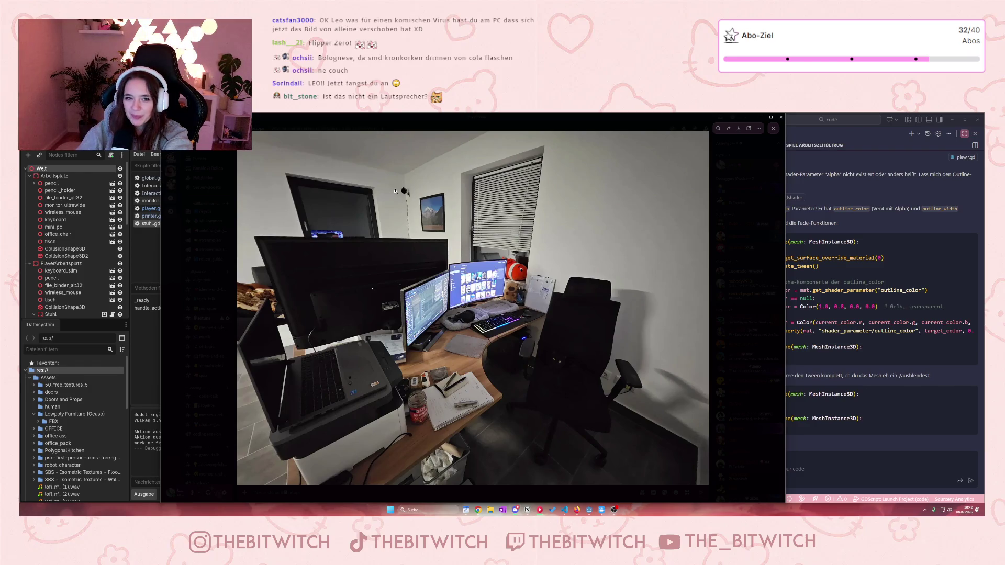
scroll(402, 191, "up", 3)
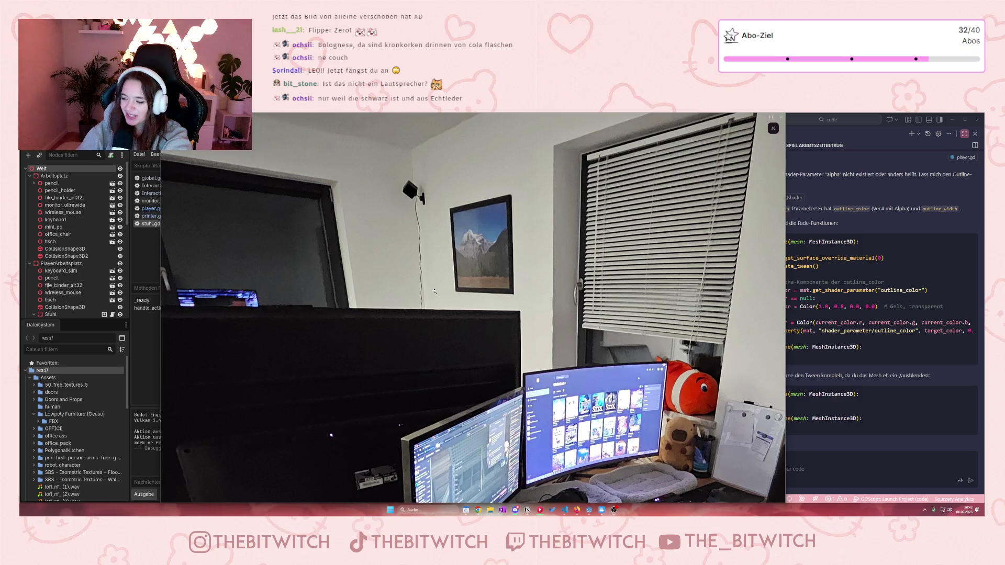
left_click(440, 283)
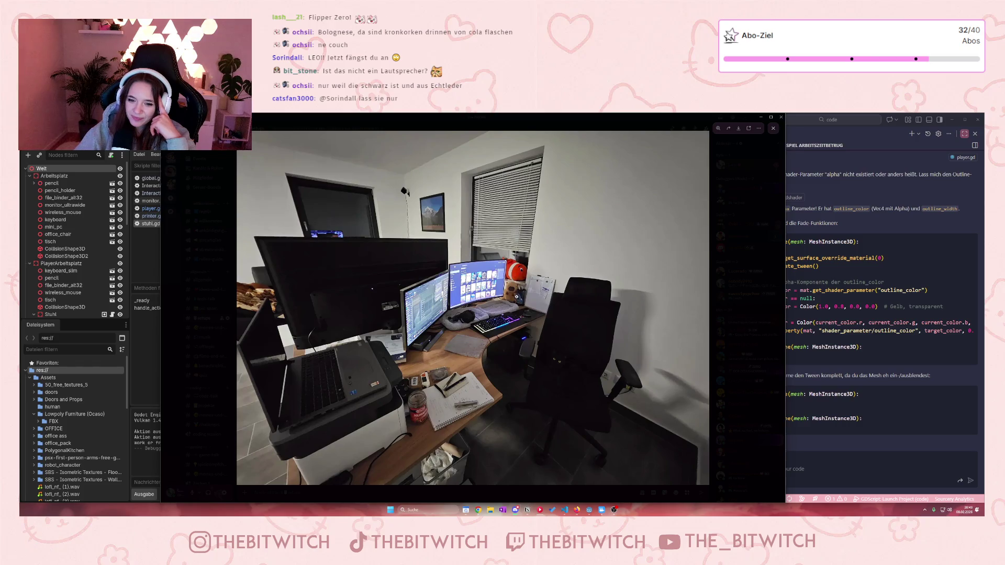
scroll(566, 359, "up", 2)
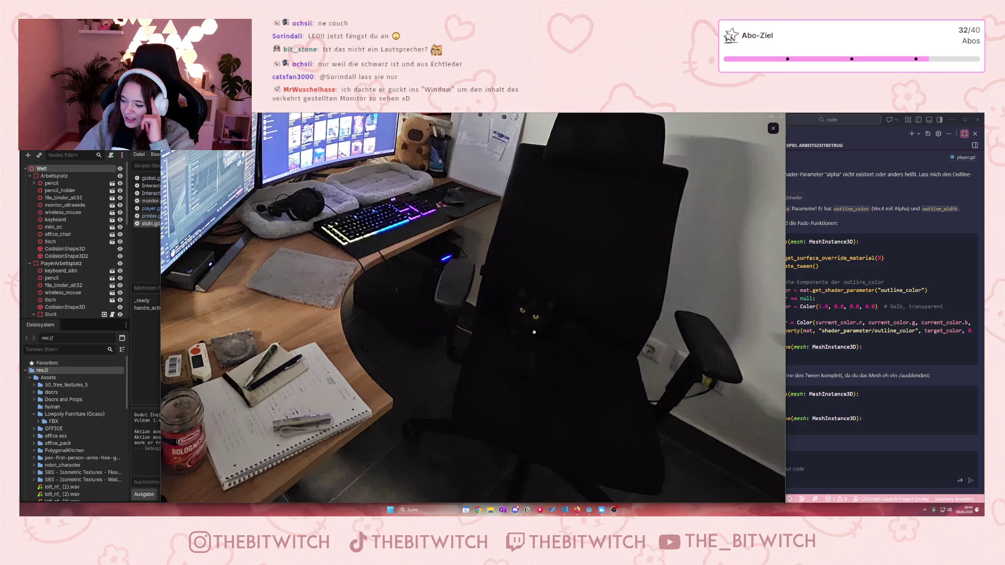
scroll(534, 332, "up", 1)
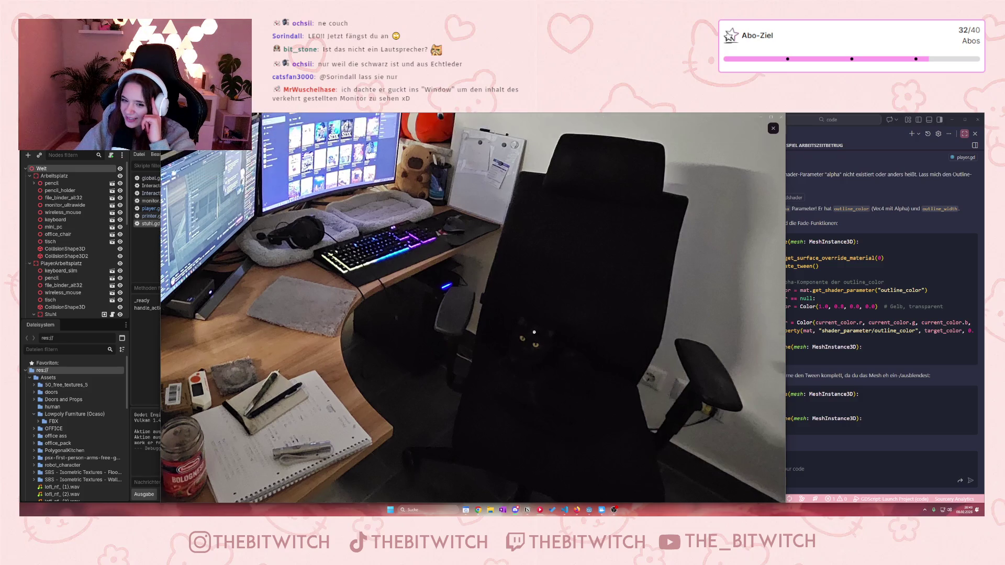
scroll(534, 332, "down", 2)
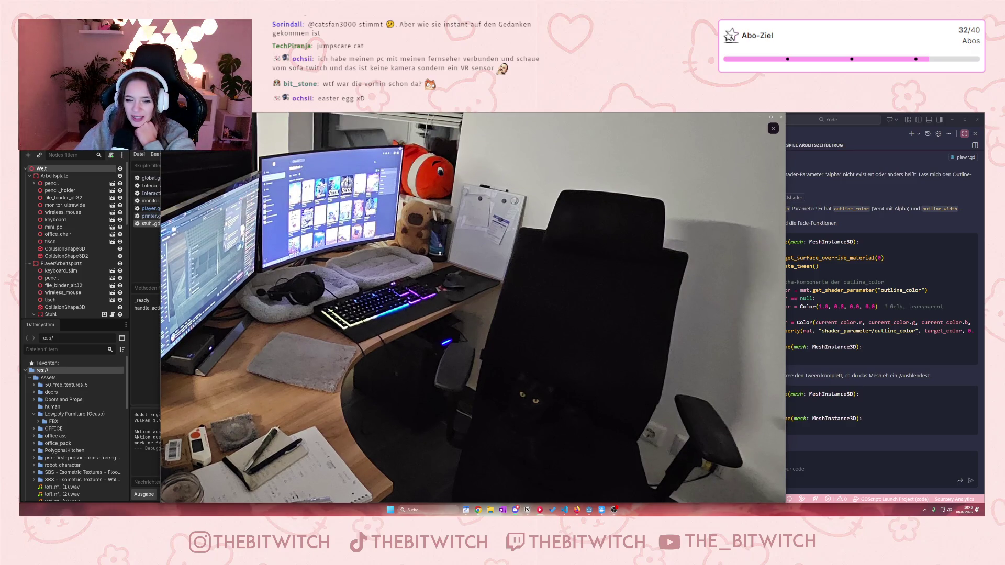
left_click(773, 128)
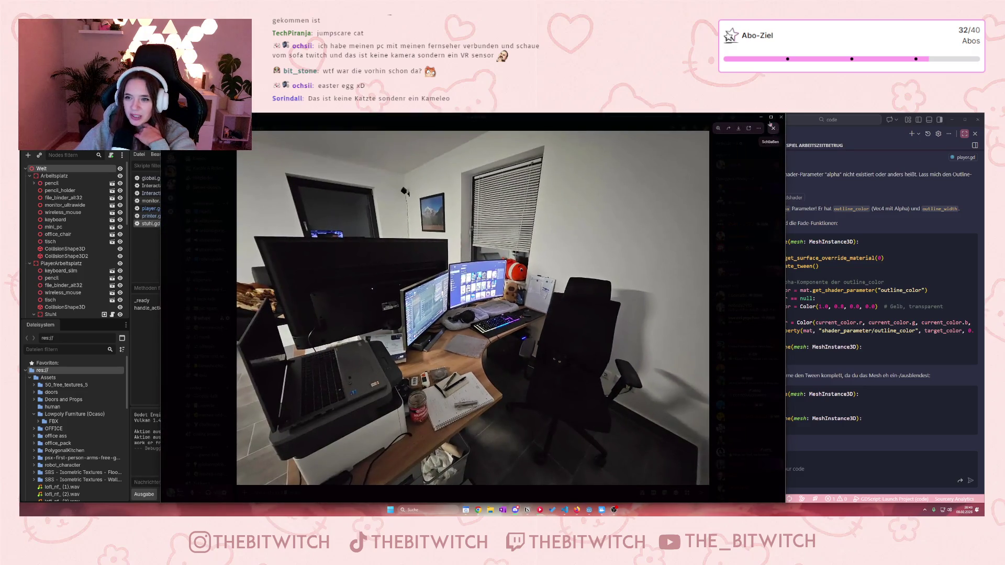
left_click(773, 128)
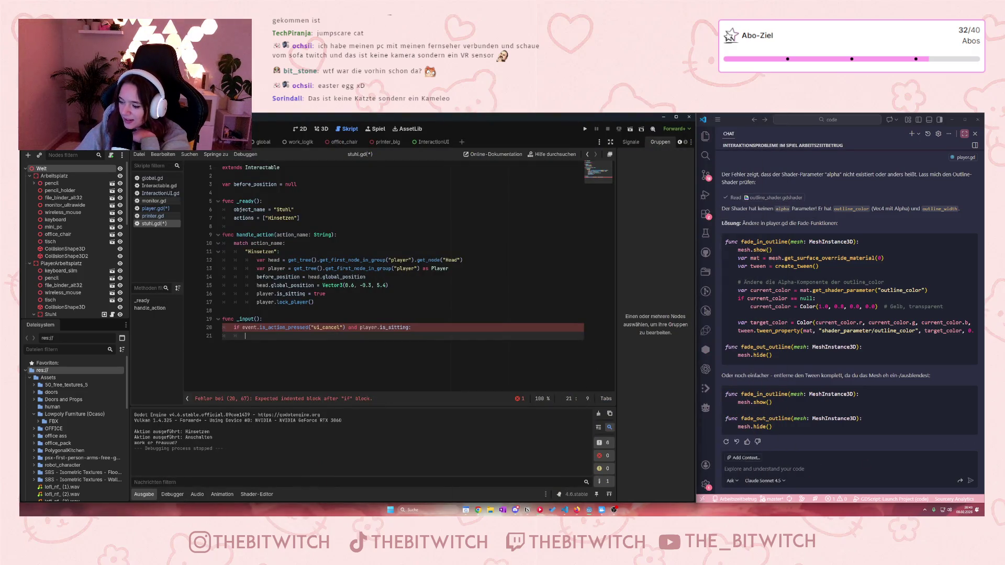
left_click(516, 510)
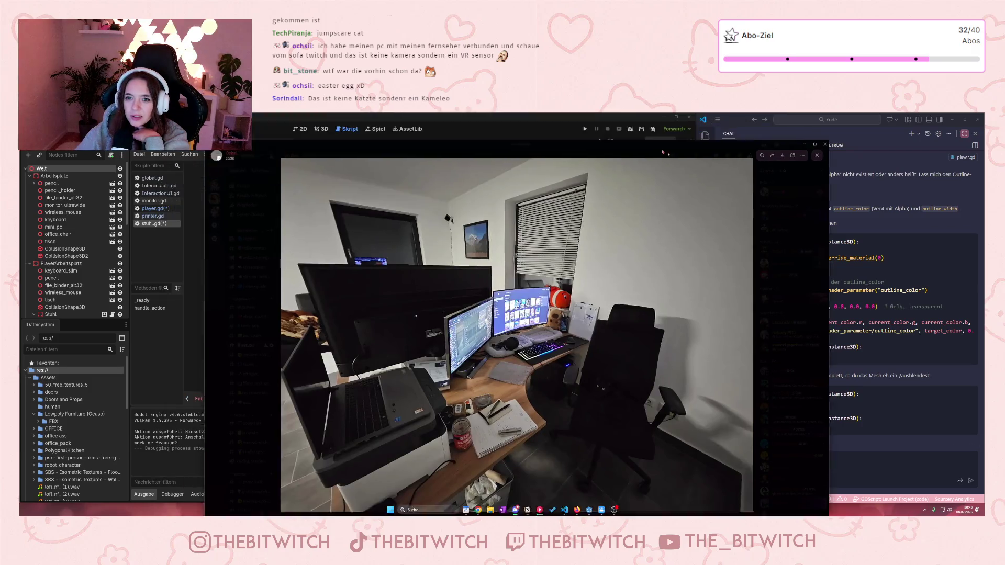
key("Escape")
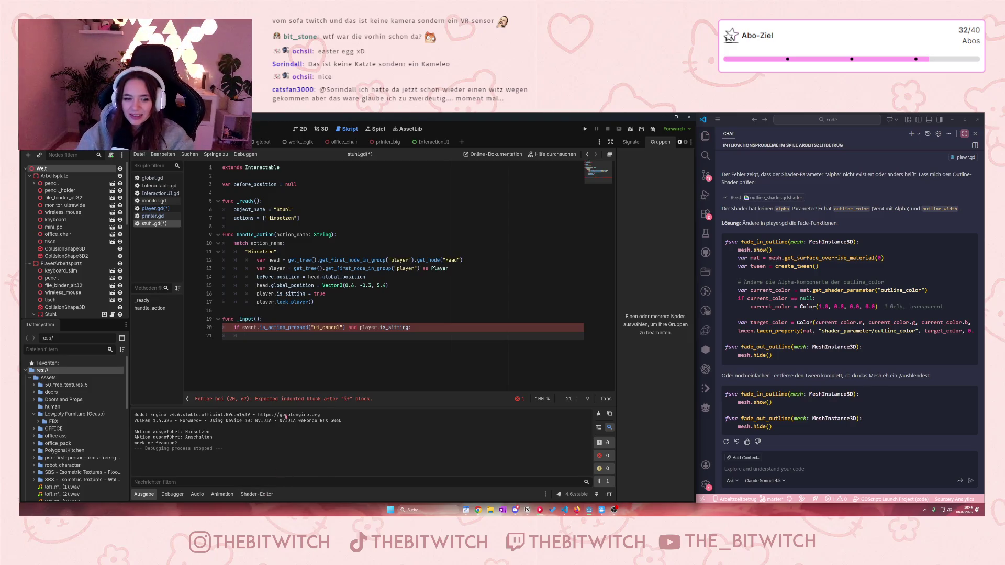
- Compare InteractionUI.gd and player.gd, then give stuhl.gd's _input an event parameter
left_click(159, 193)
left_click(153, 209)
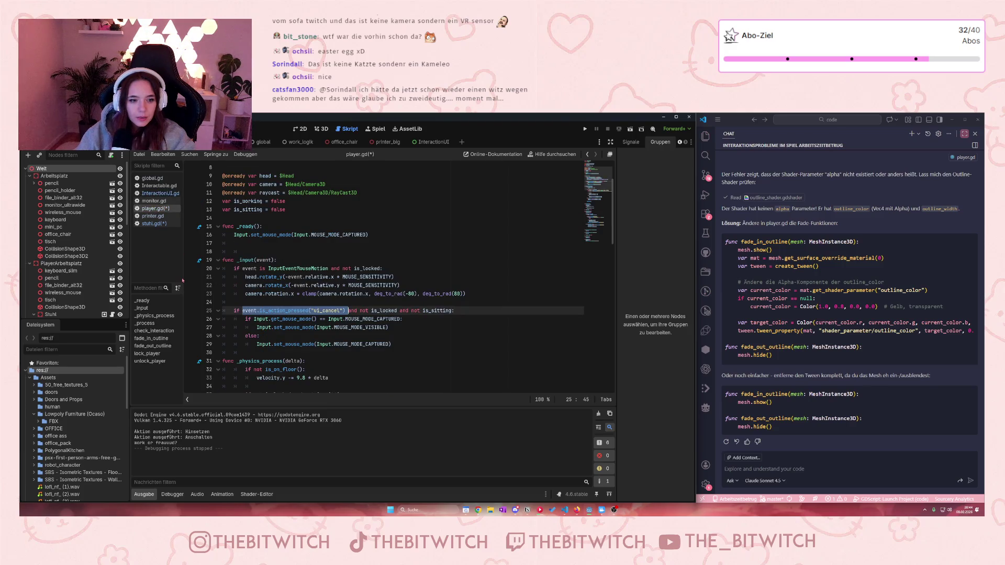
left_click(154, 223)
left_click(257, 318)
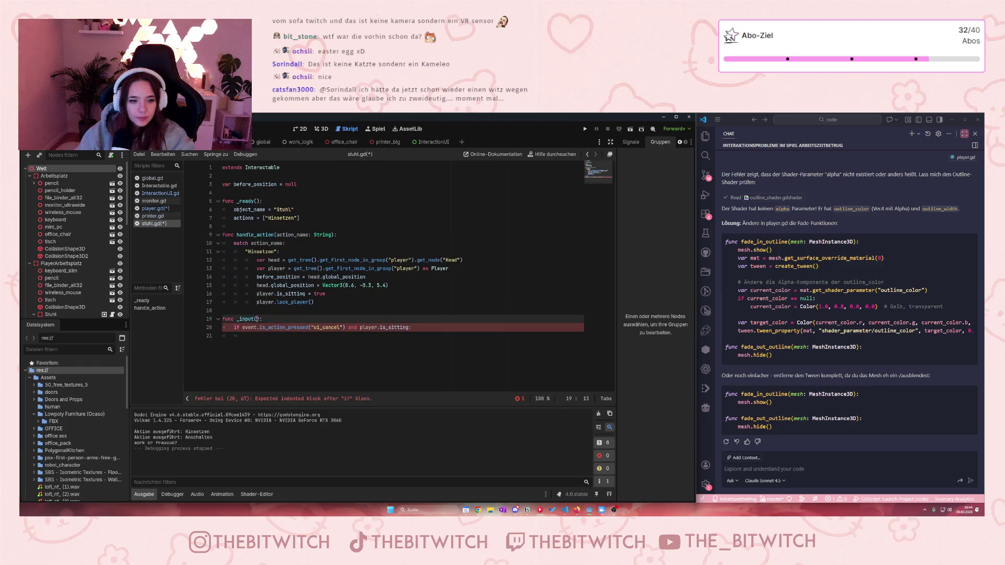
type("event")
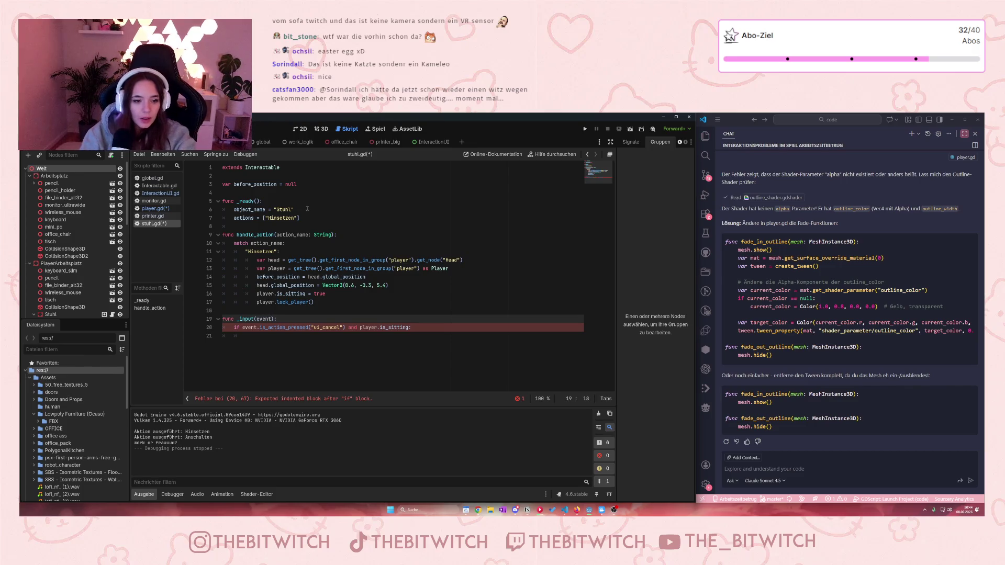
left_click(280, 339)
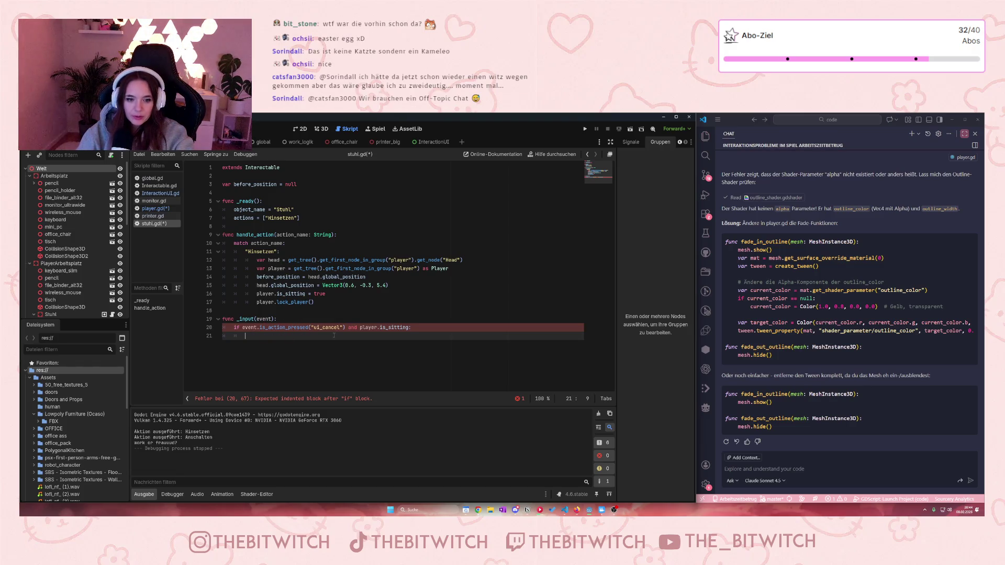
- Copy the player lookup line into the top of the _input function body
left_click(261, 265)
left_click_drag(449, 269, 256, 269)
key("ctrl+c")
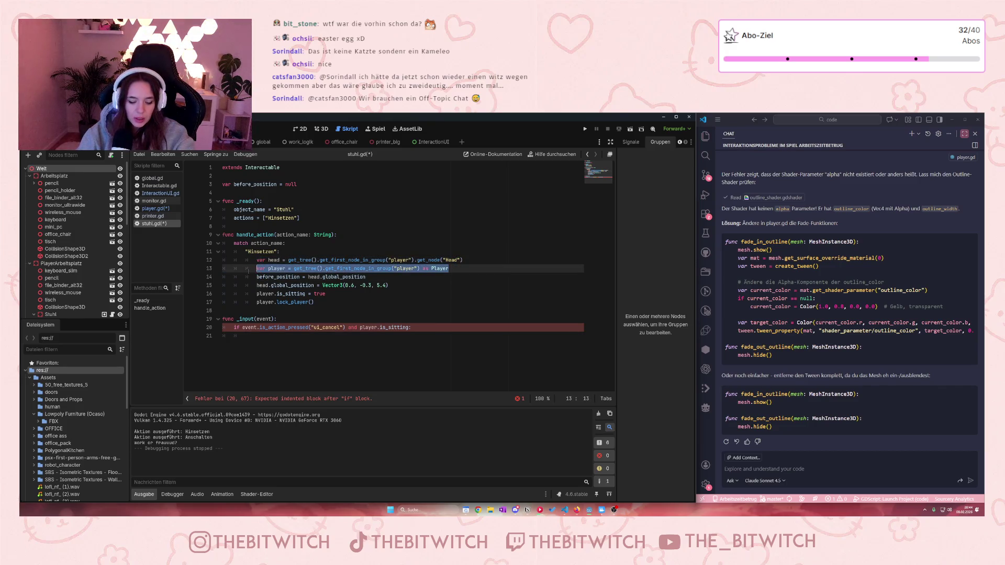
left_click(231, 327)
key("Return")
key("Up")
key("ctrl+v")
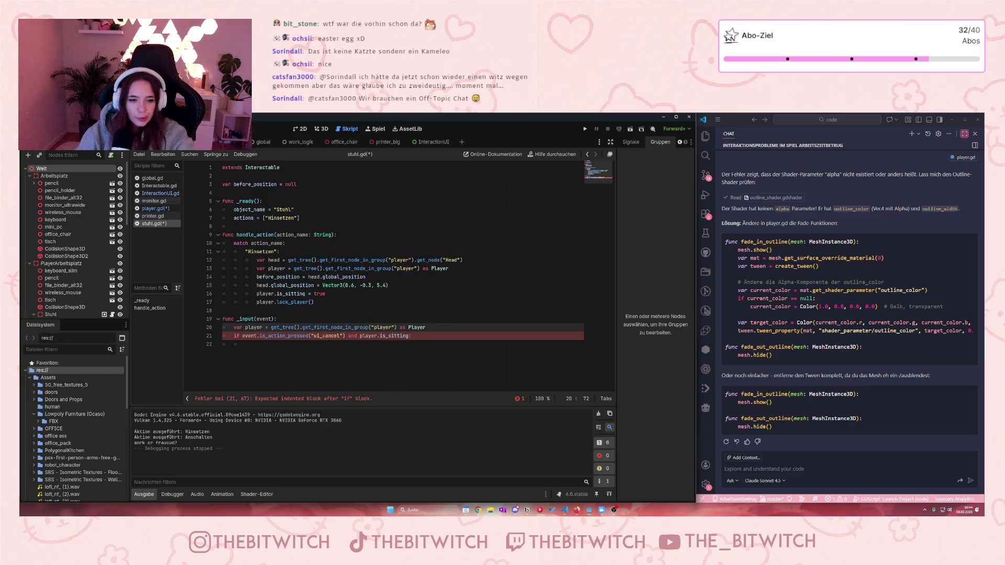
left_click(307, 355)
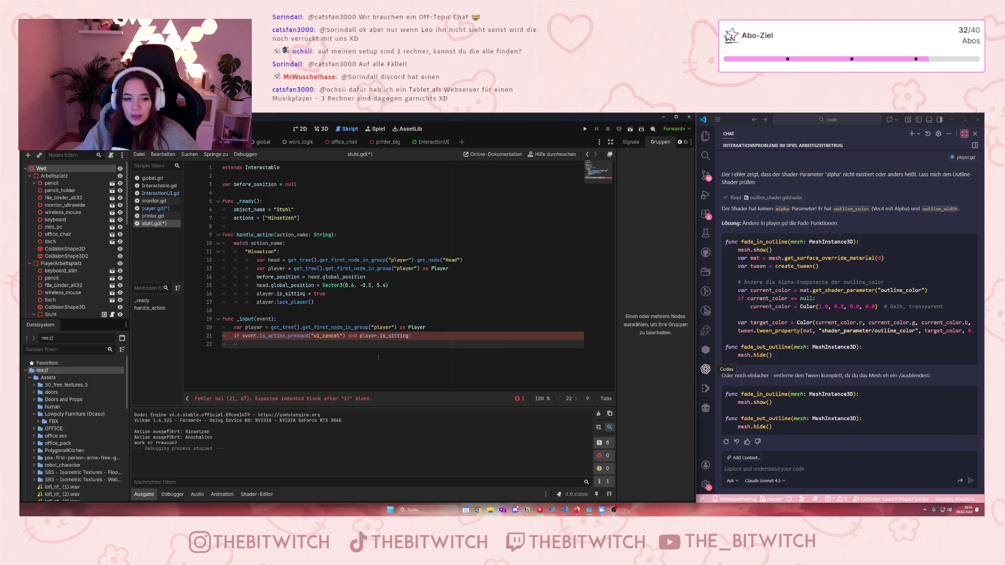
- Insert empty lines below the player lookup in _input, then switch to the InteractionUI scene
left_click_drag(415, 337, 234, 336)
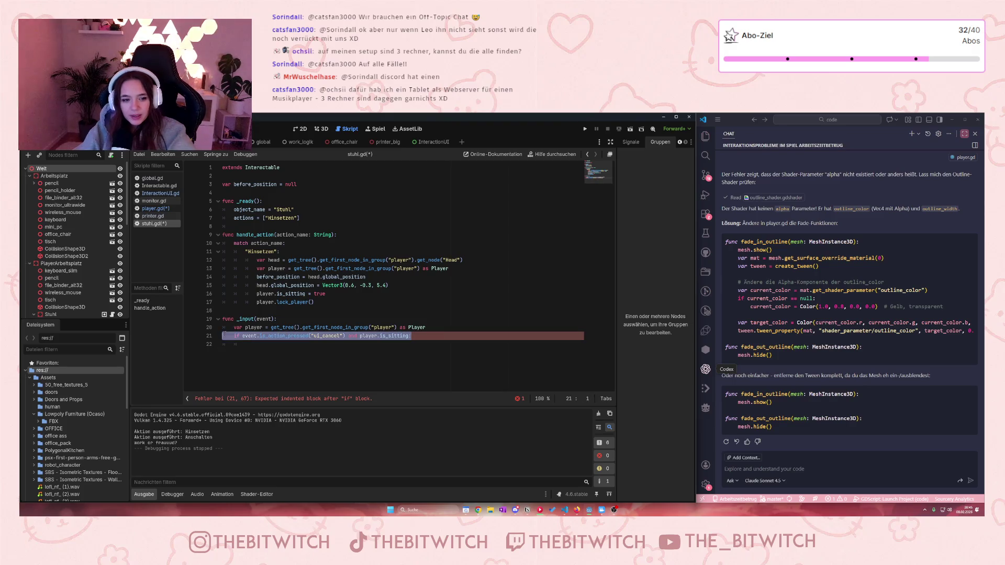
left_click(244, 348)
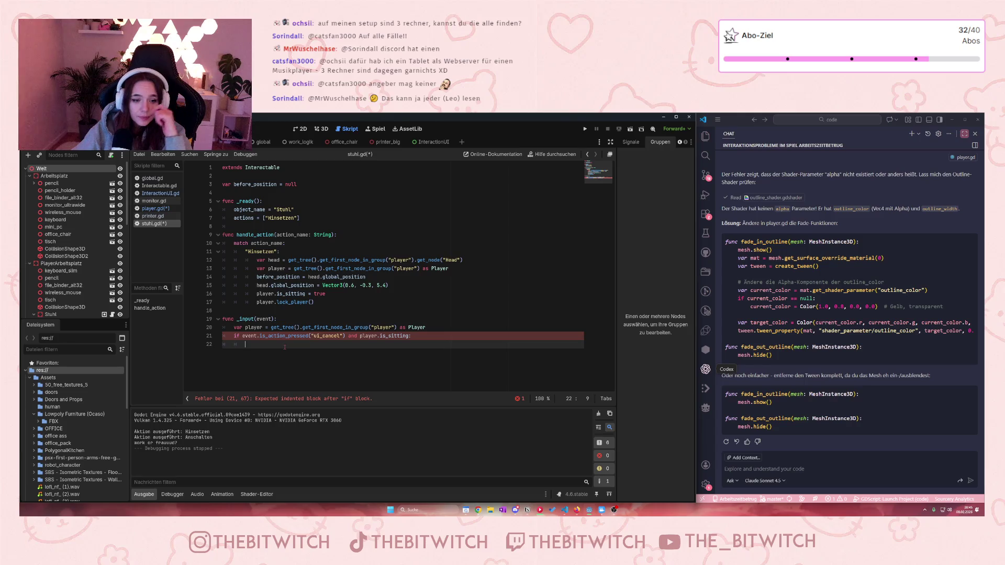
left_click(435, 327)
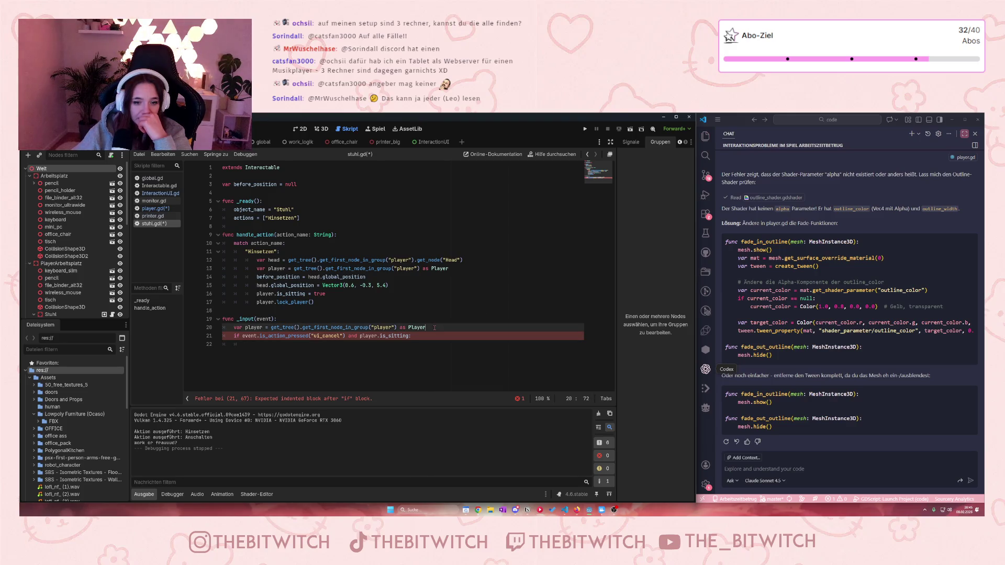
key("Return")
key("Return")
left_click(247, 338)
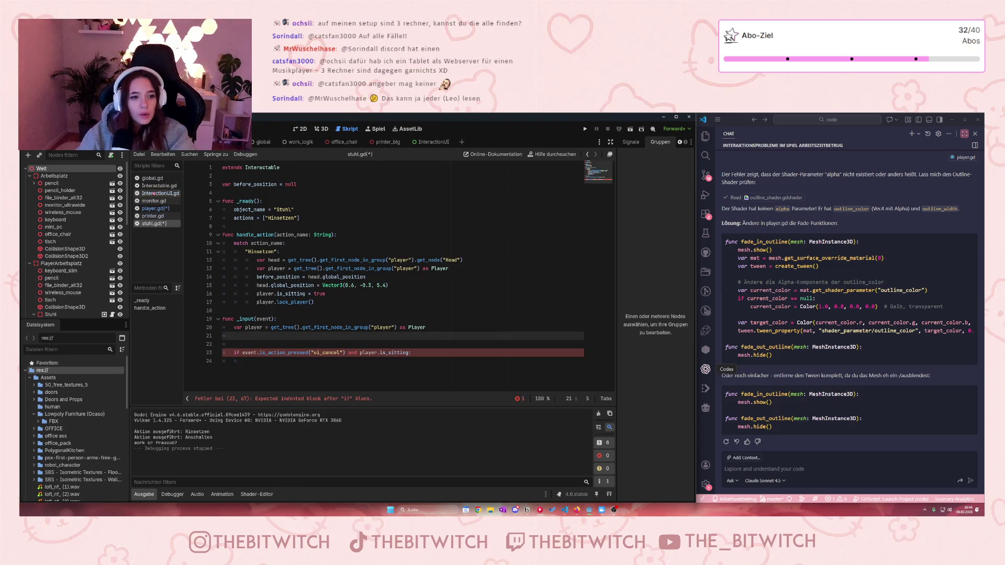
left_click(434, 142)
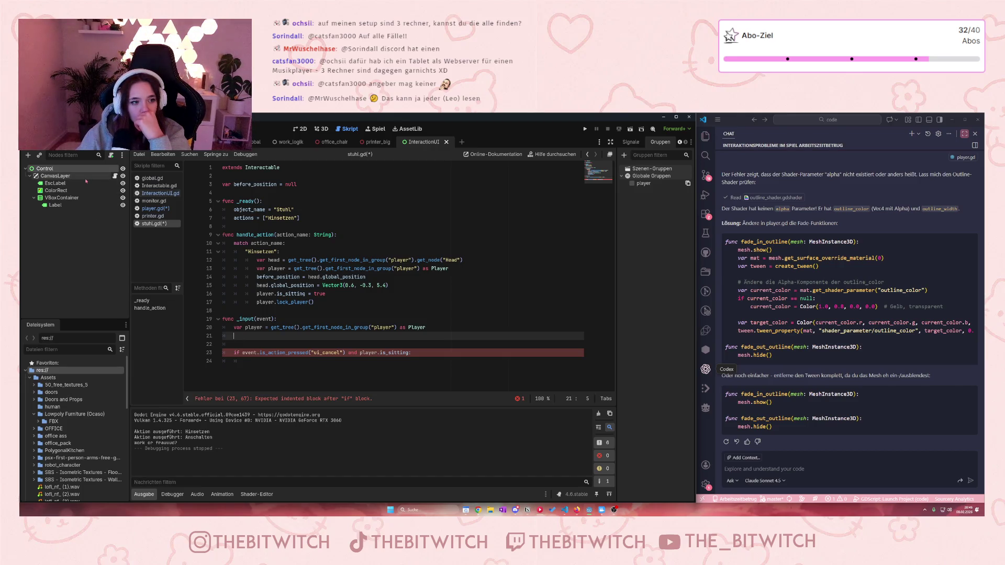
- Open InteractionUI.gd from CanvasLayer and scroll through its dimmer, esc_hint and menu code
left_click(115, 176)
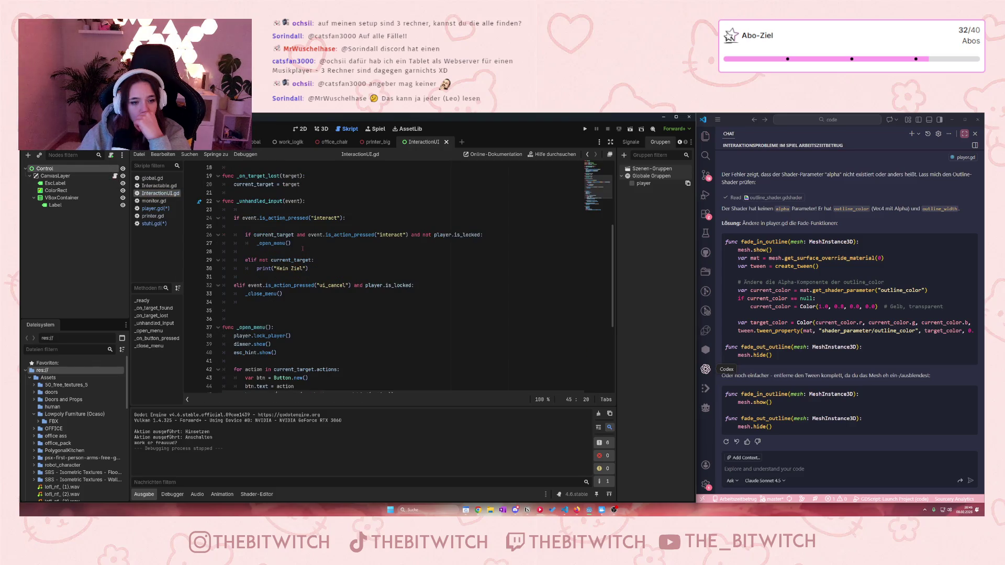
scroll(303, 249, "down", 3)
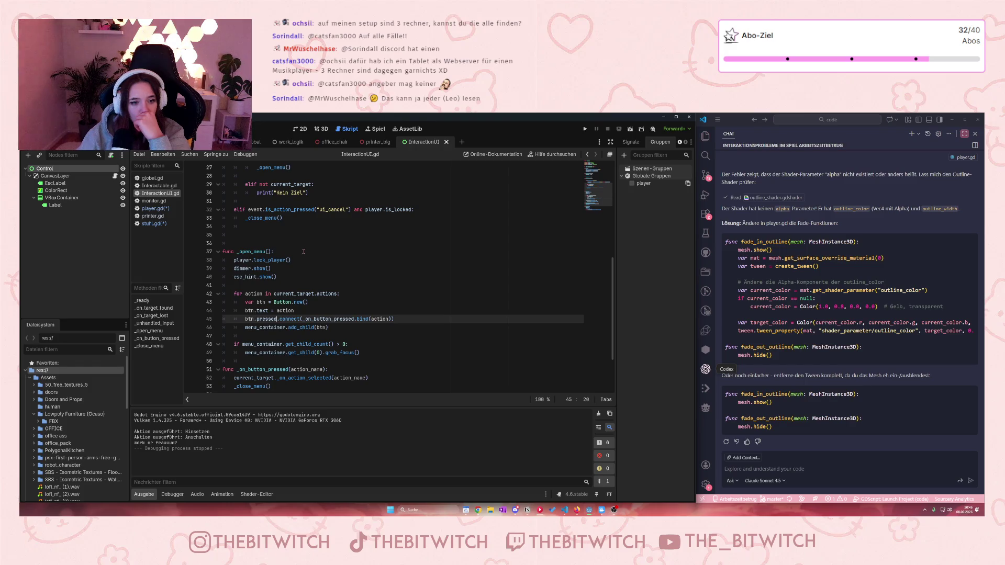
scroll(283, 259, "down", 2)
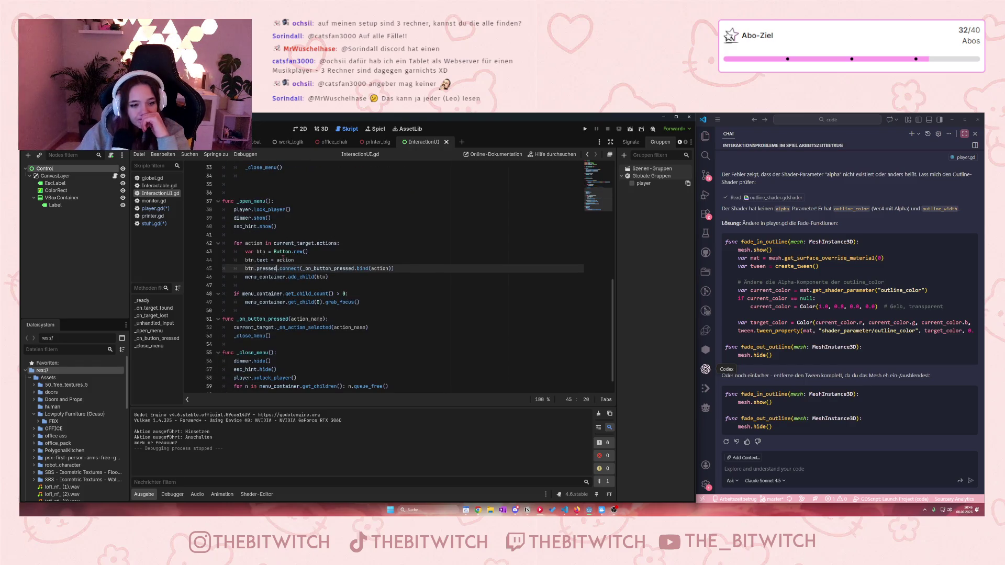
scroll(282, 342, "down", 1)
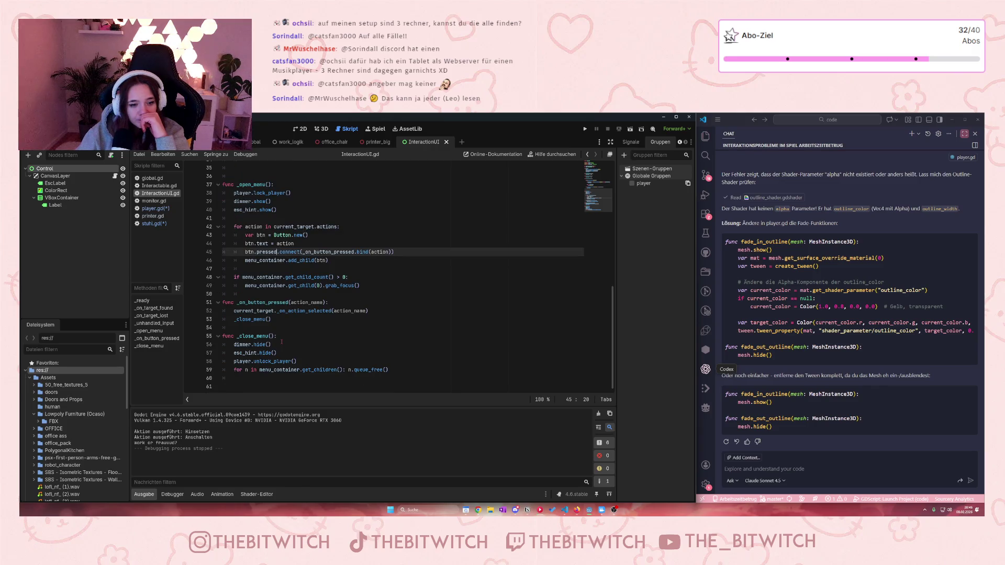
scroll(281, 341, "up", 8)
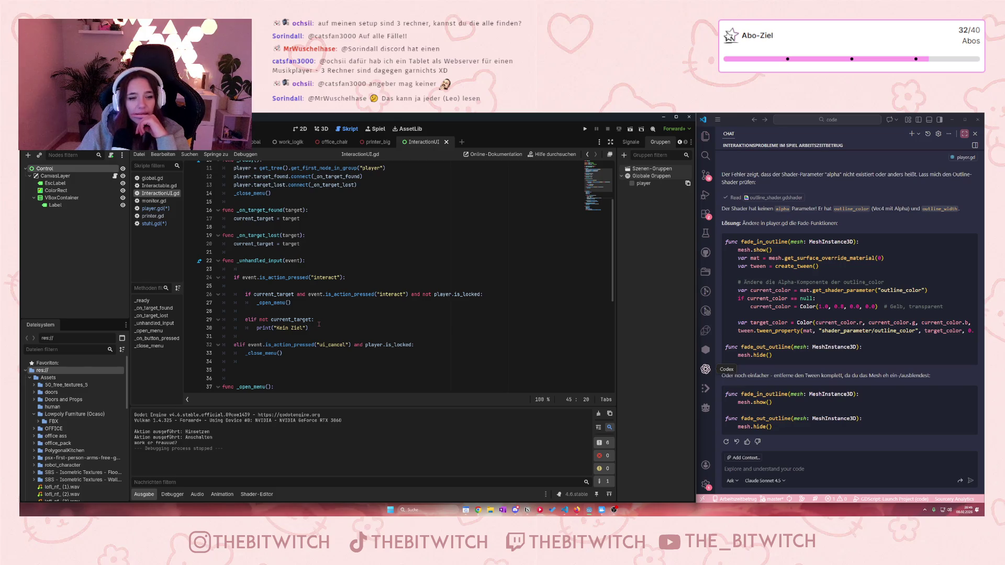
scroll(318, 324, "up", 4)
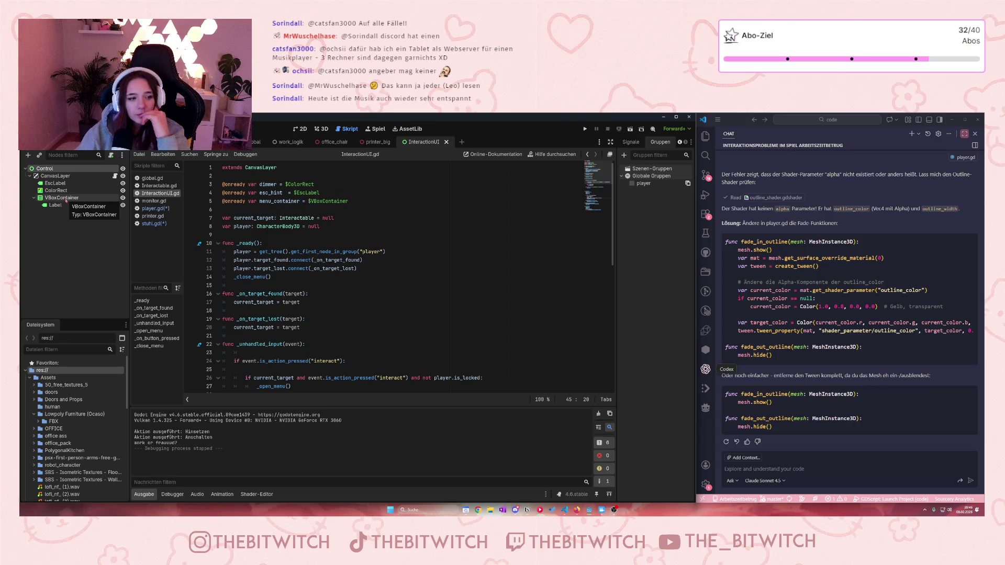
- Create a new User Interface scene with its Control root named PcUI
left_click(462, 142)
left_click(77, 207)
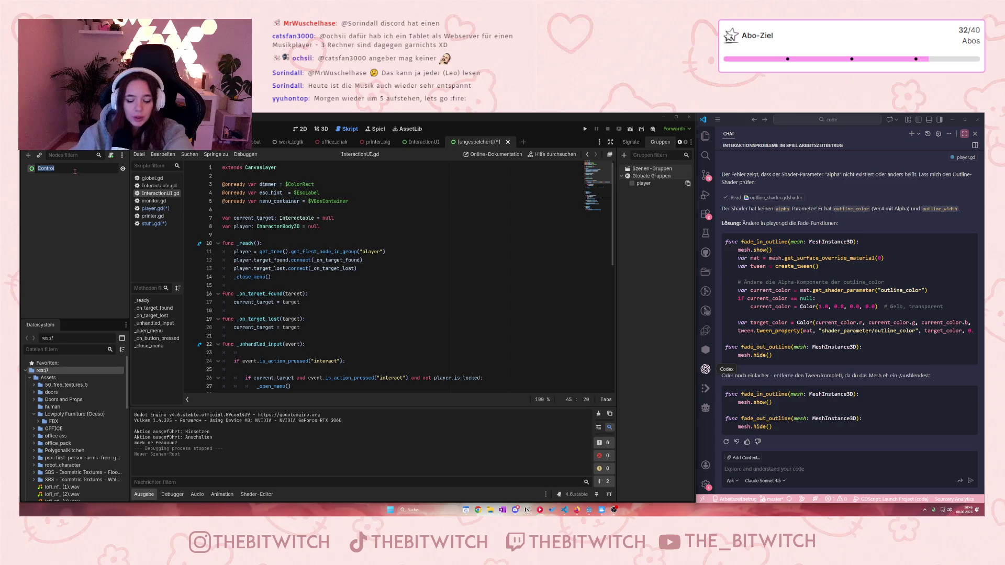
type("PC")
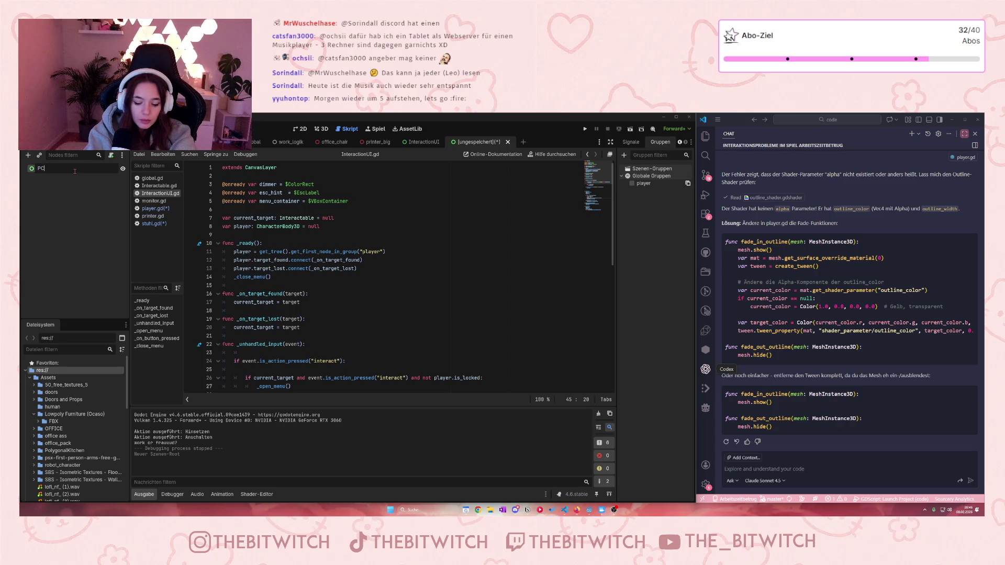
key("BackSpace")
key("BackSpace")
key("Return")
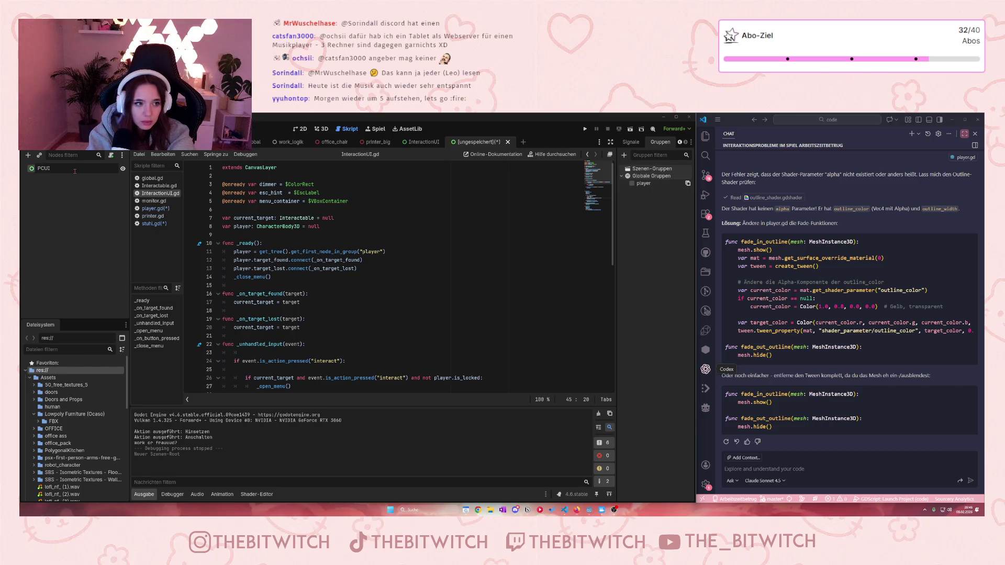
type("P")
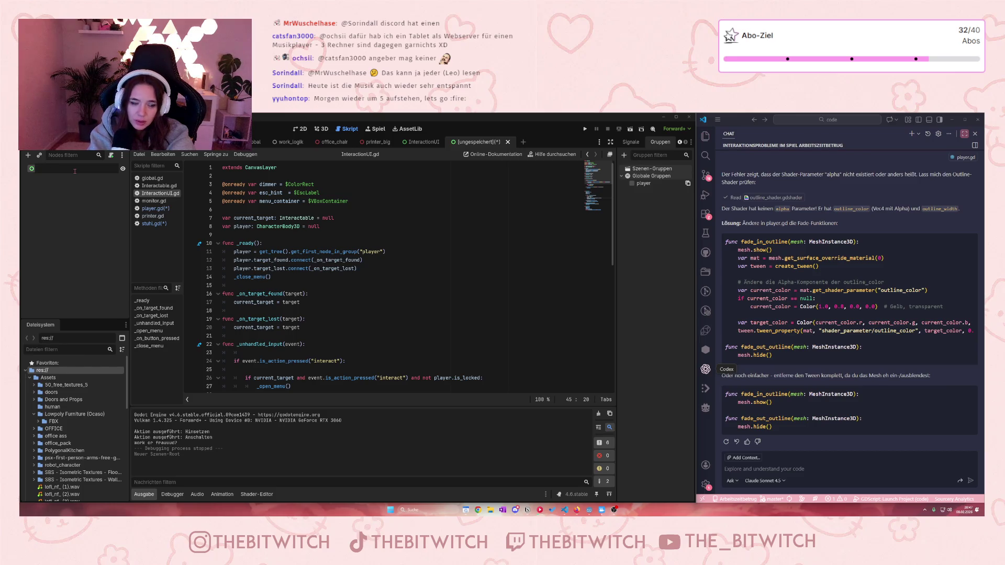
type("pcUI")
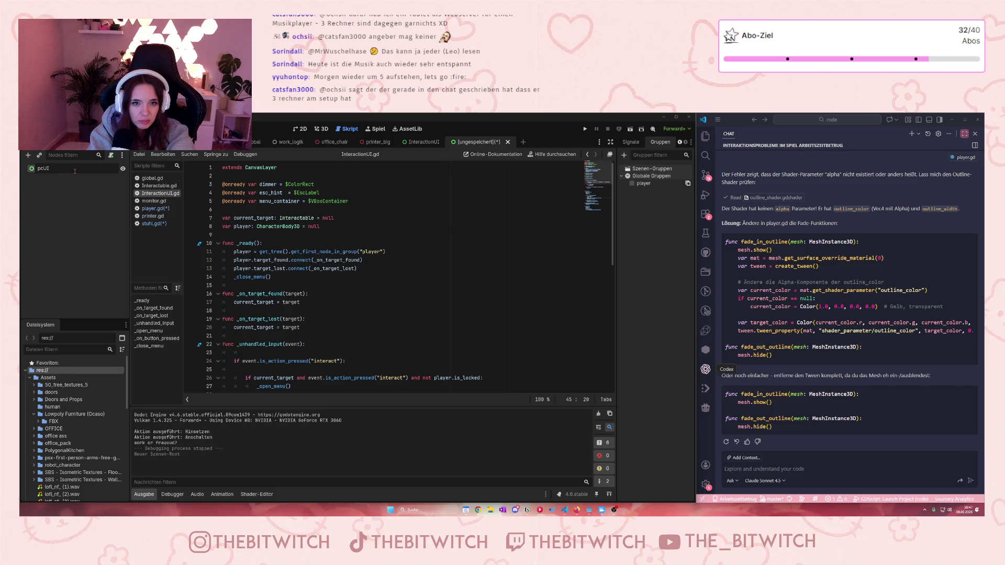
key("BackSpace")
key("BackSpace")
type("Pc")
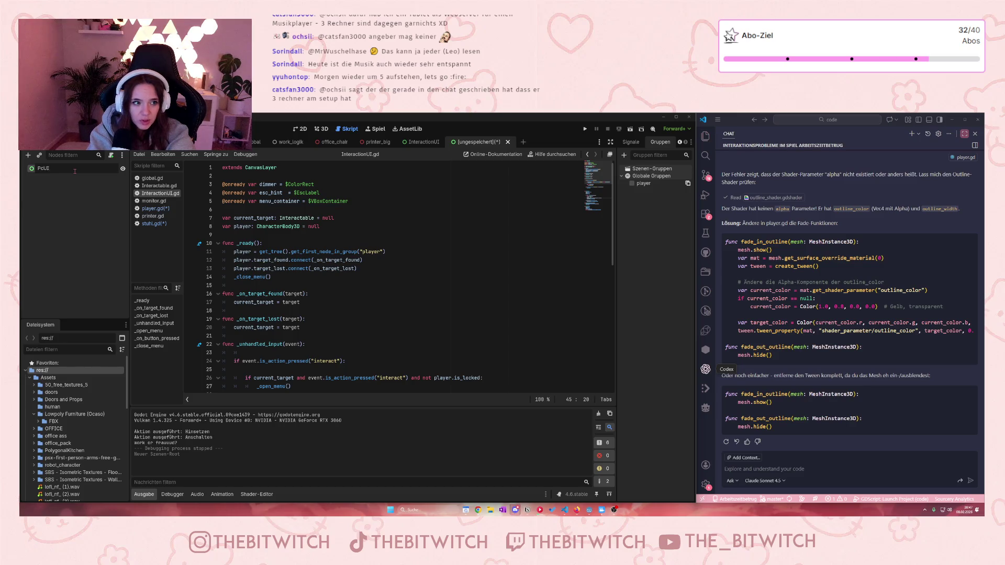
key("Return")
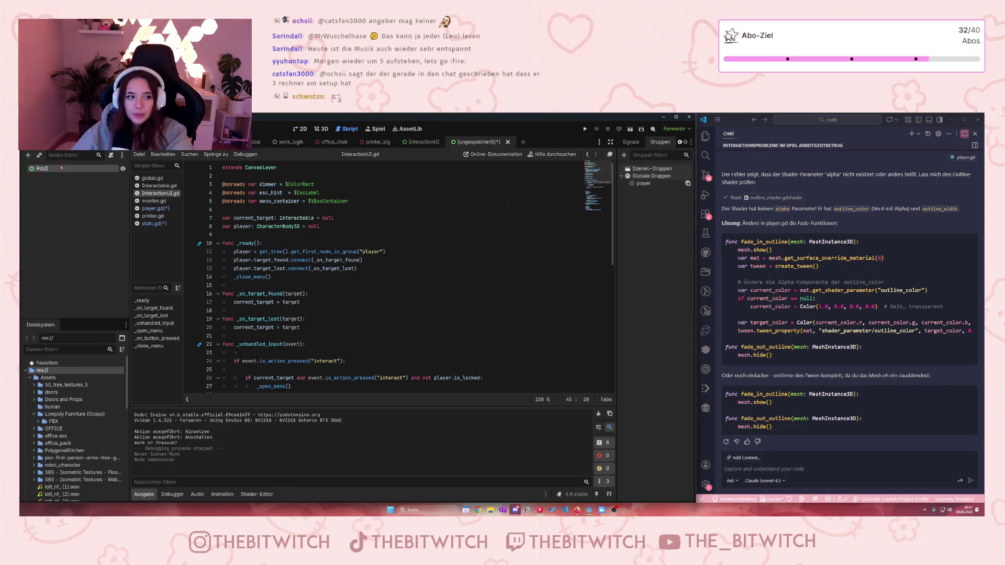
- Paste InteractionUI's CanvasLayer under PcUI and request deletion of its VBoxContainer
left_click(422, 142)
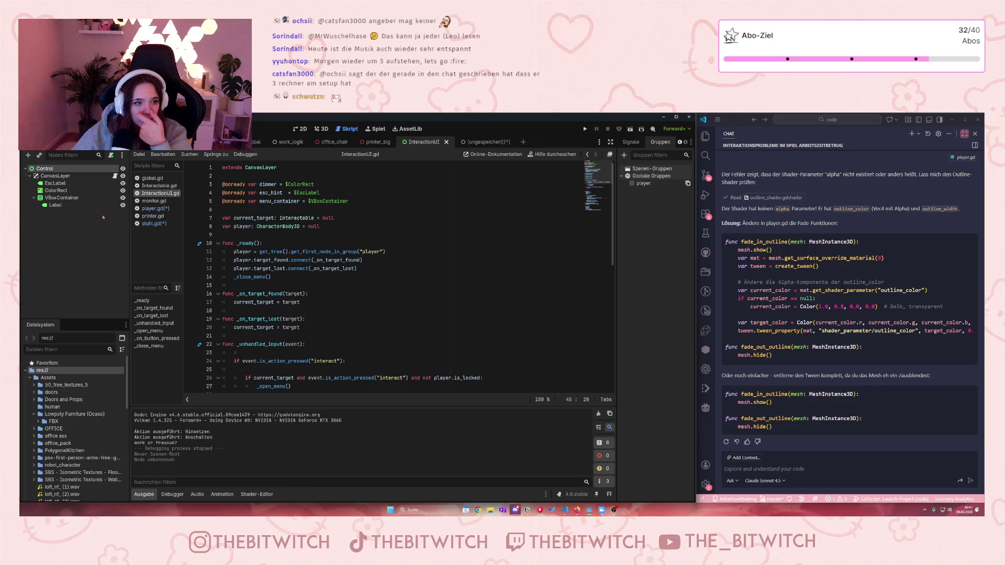
left_click(65, 200)
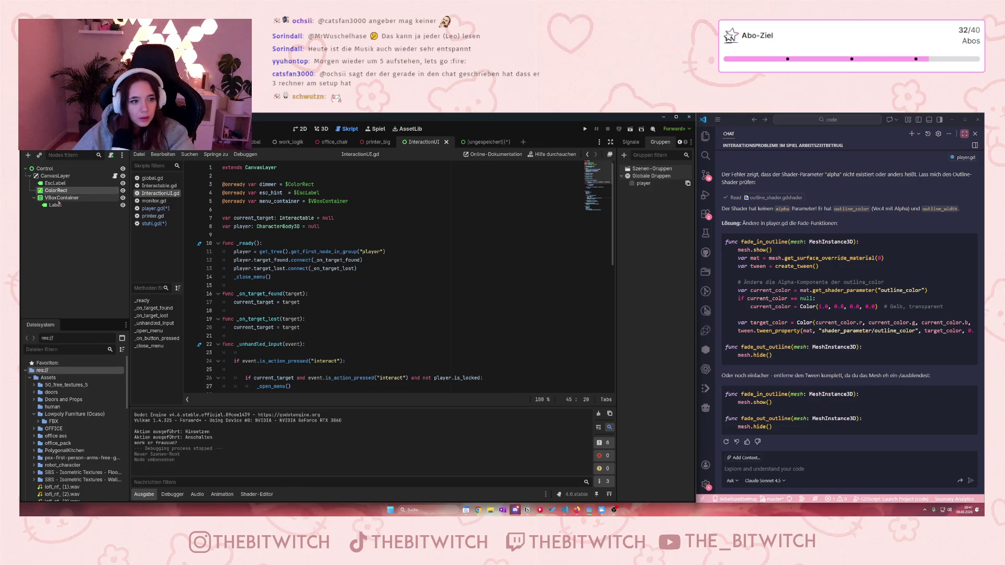
left_click(61, 185)
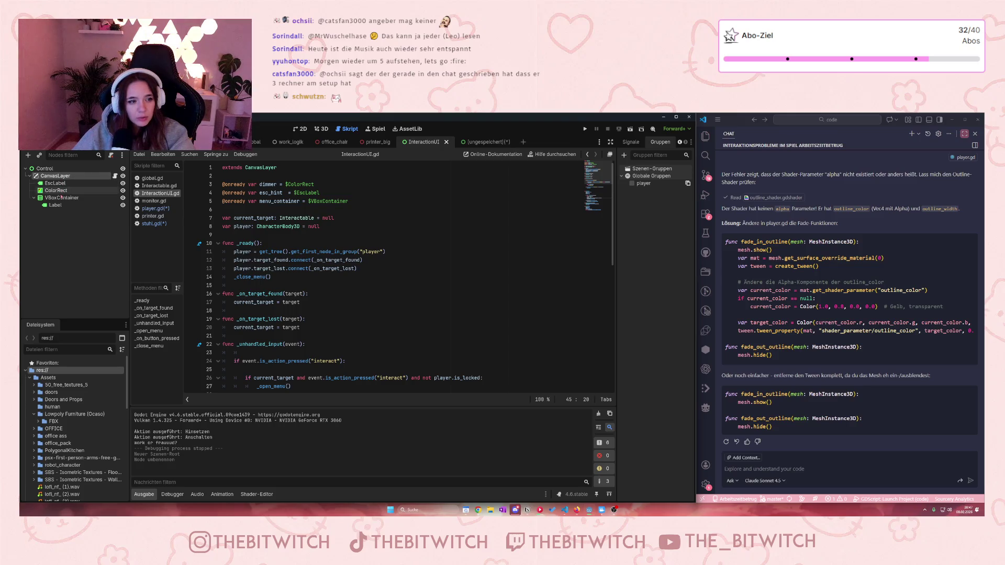
left_click(62, 192)
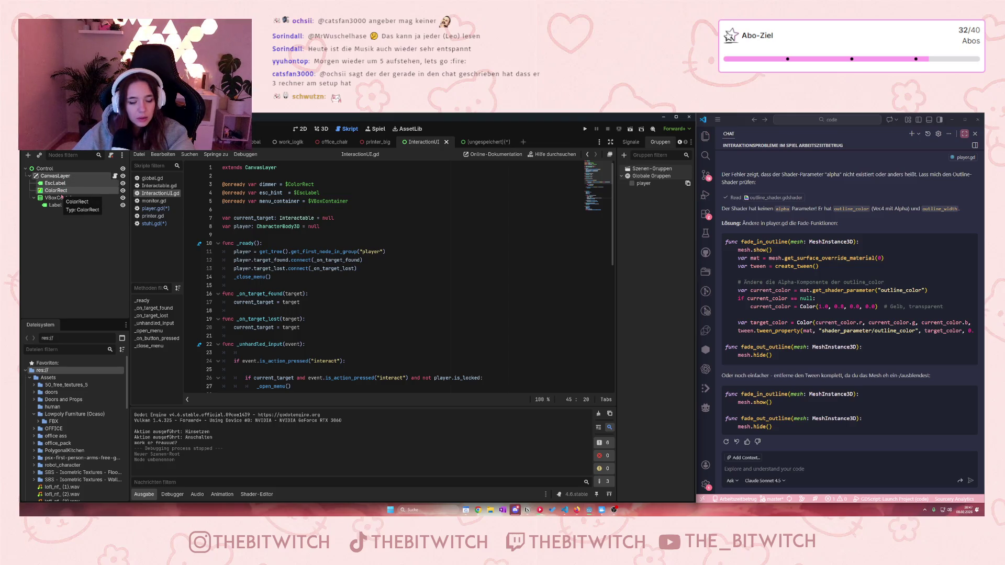
left_click(480, 142)
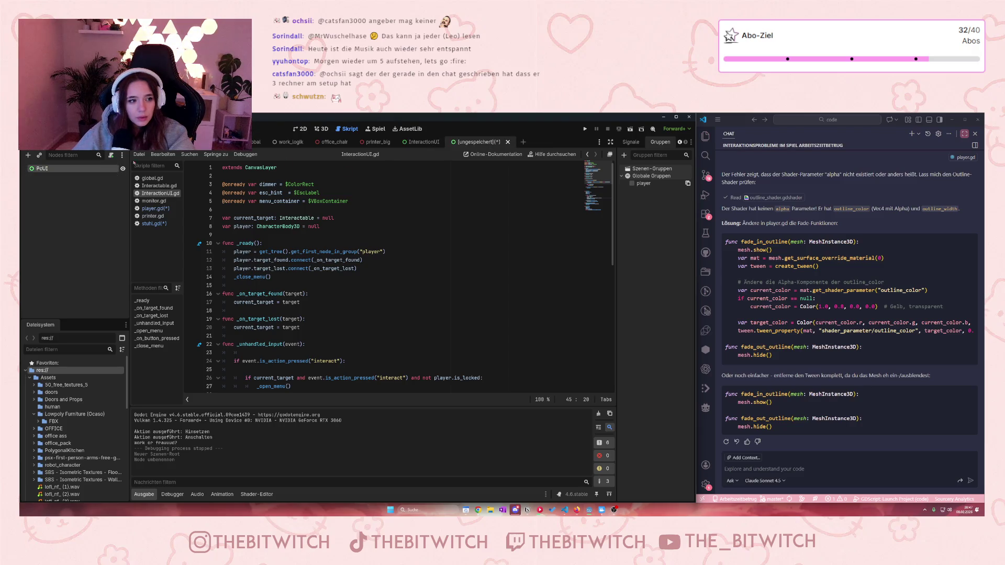
left_click(56, 169)
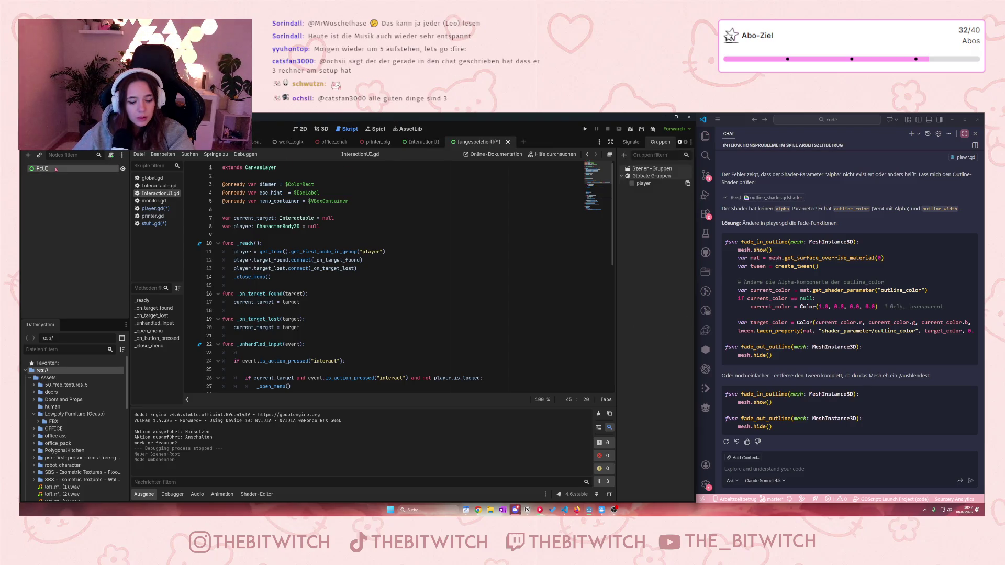
key("ctrl+v")
left_click(73, 198)
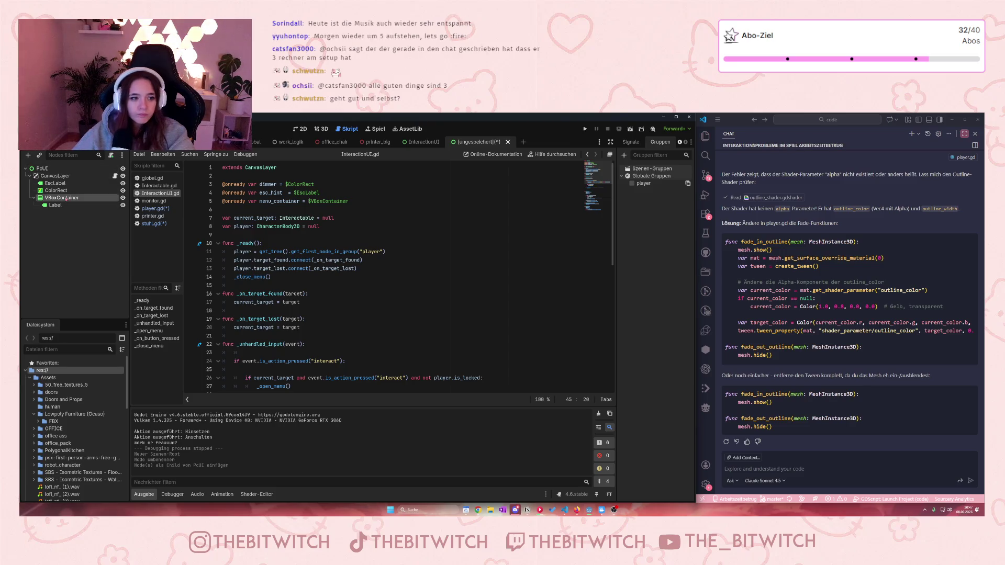
key("Delete")
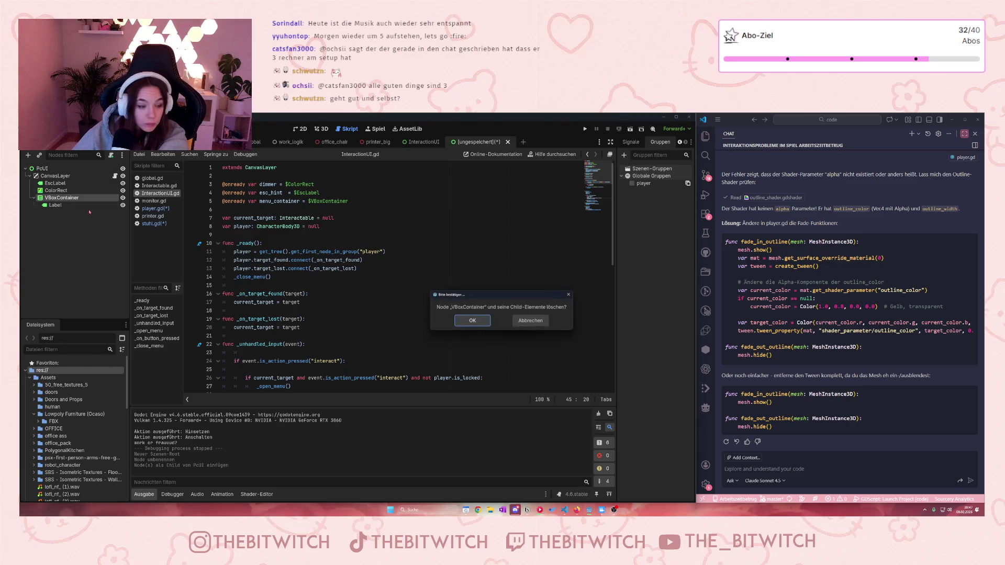
- Confirm removing VBoxContainer and its Label, then save the scene as pc_ui.tscn
key("Return")
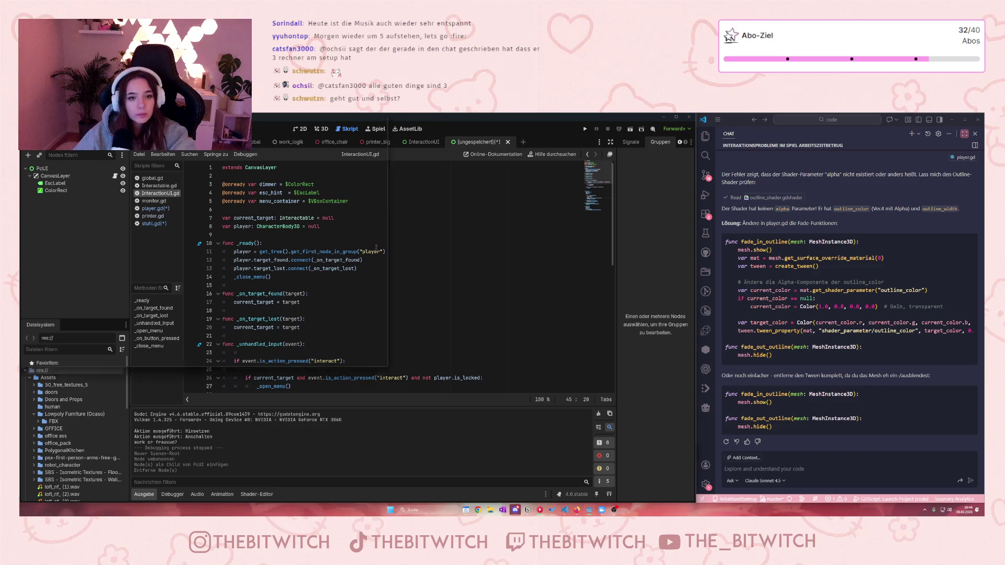
key("ctrl+s")
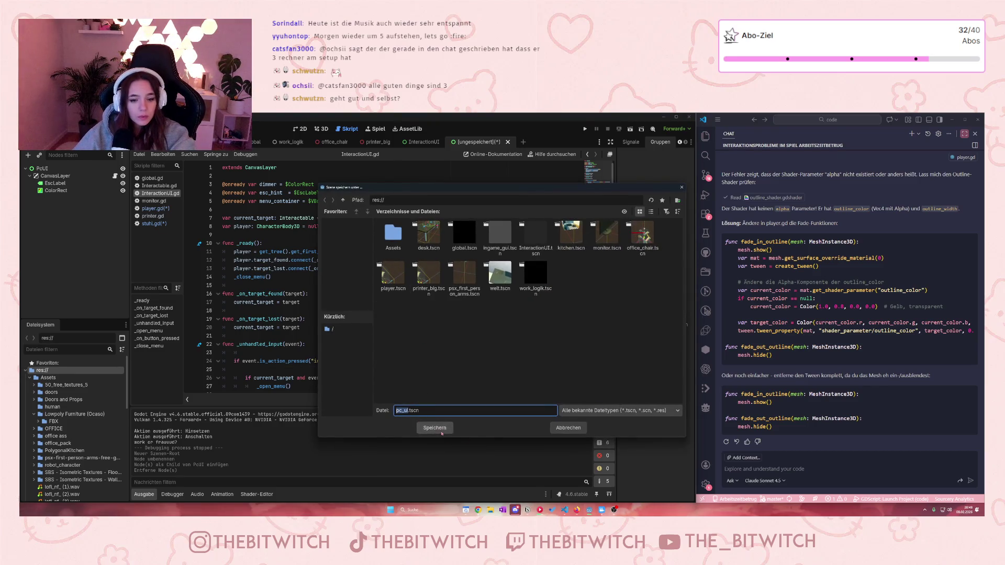
left_click(435, 427)
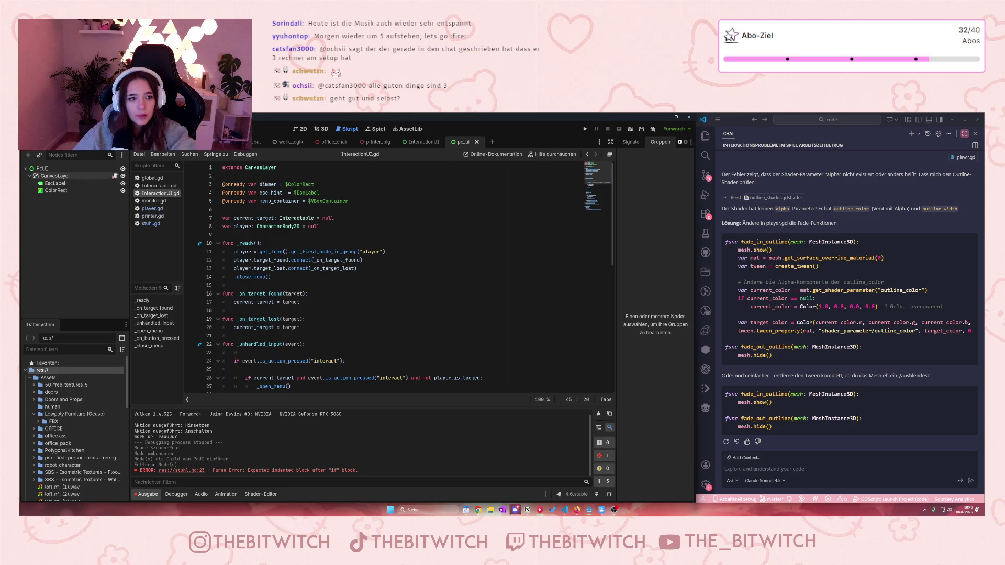
- Detach the old script from the pc_ui CanvasLayer and begin attaching a new one
scroll(331, 298, "down", 10)
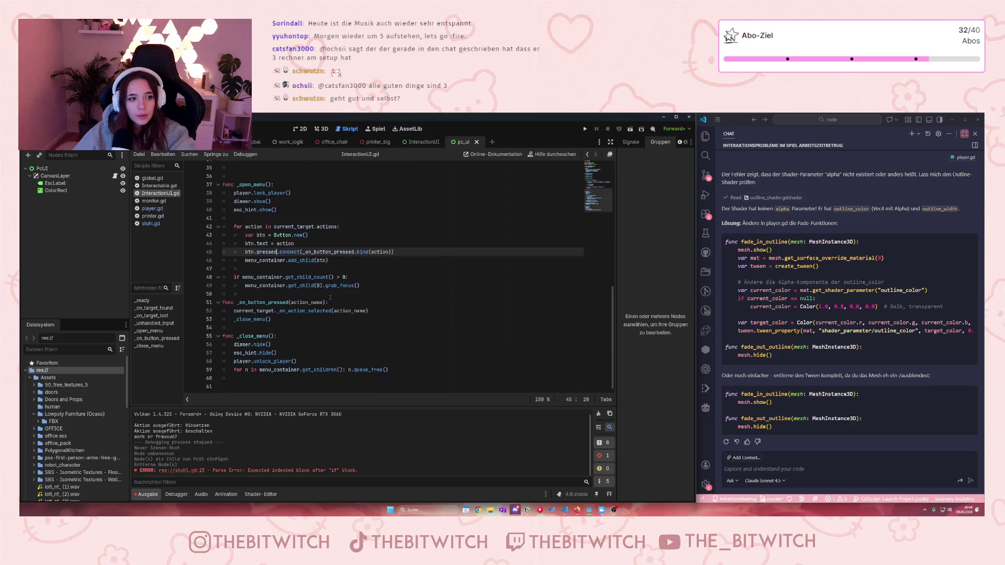
scroll(329, 298, "up", 1)
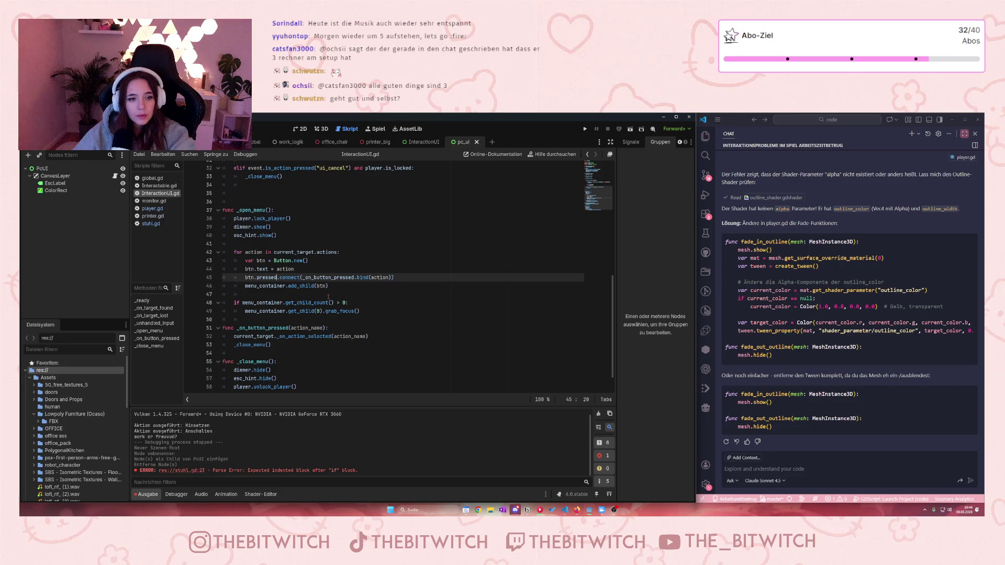
scroll(328, 297, "up", 10)
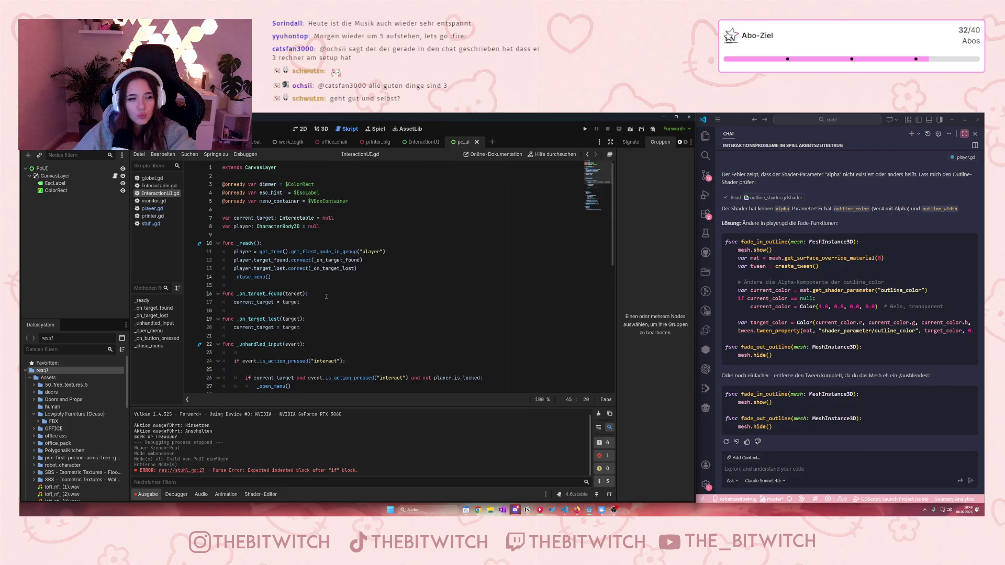
left_click(424, 142)
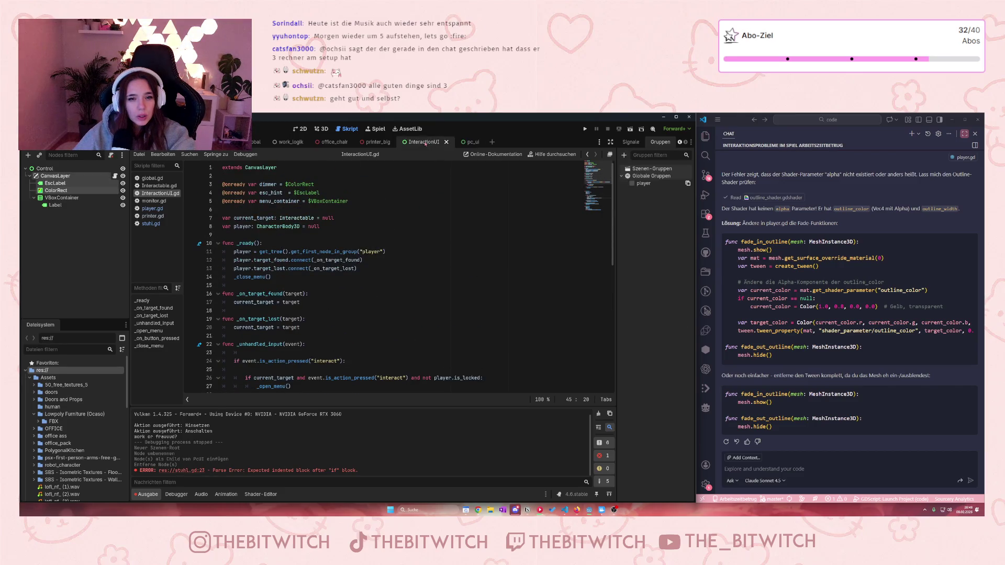
left_click(465, 142)
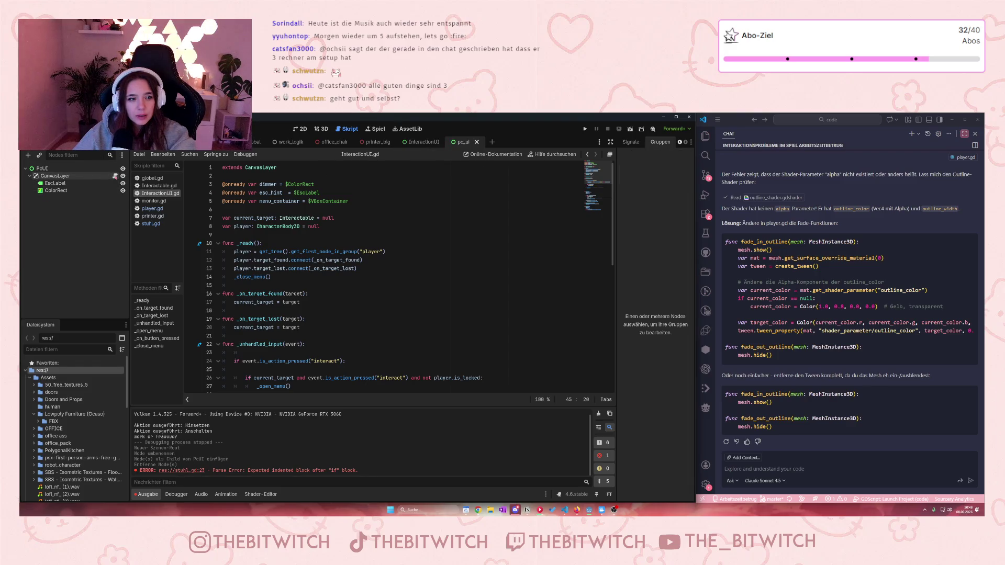
left_click(107, 176)
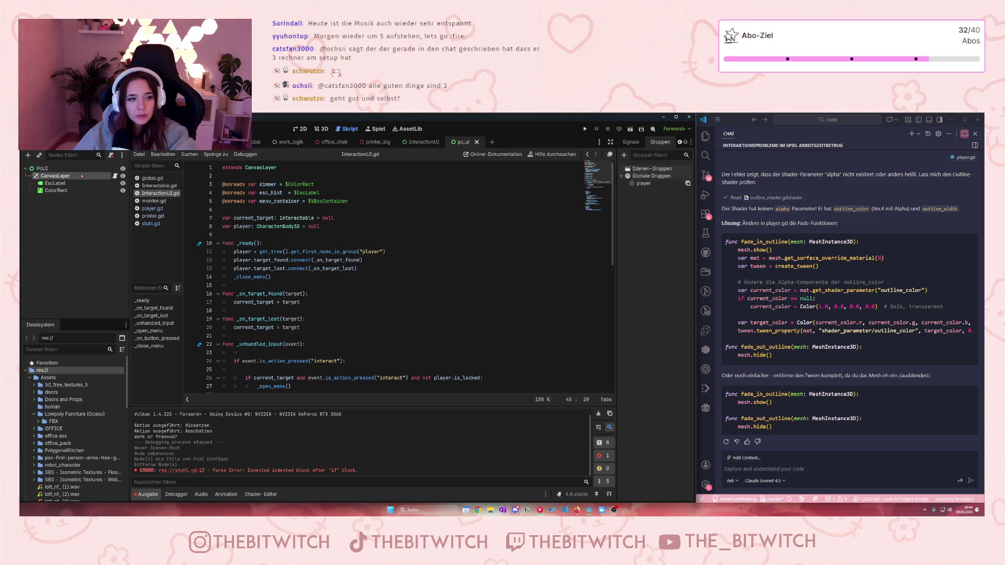
left_click(111, 156)
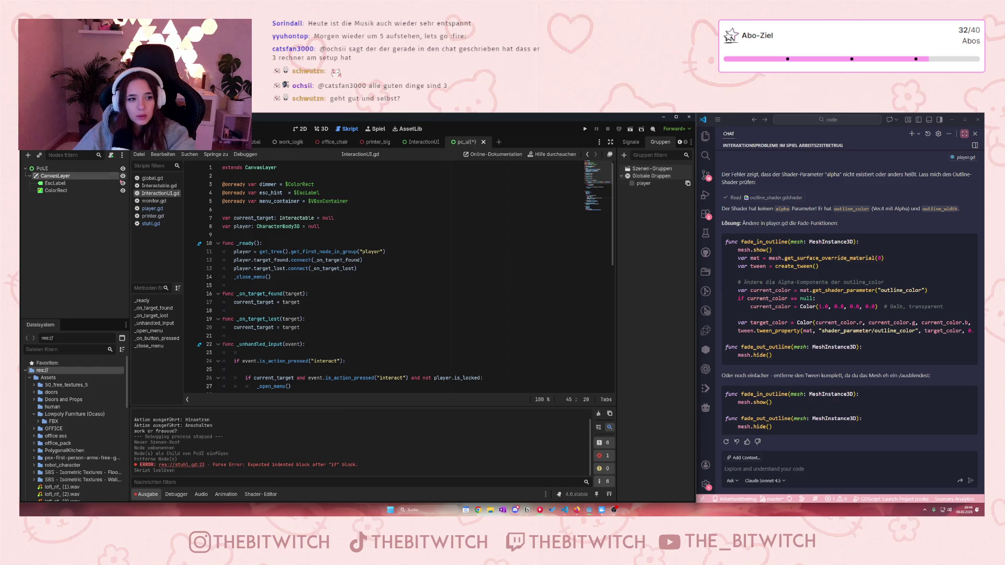
left_click(111, 155)
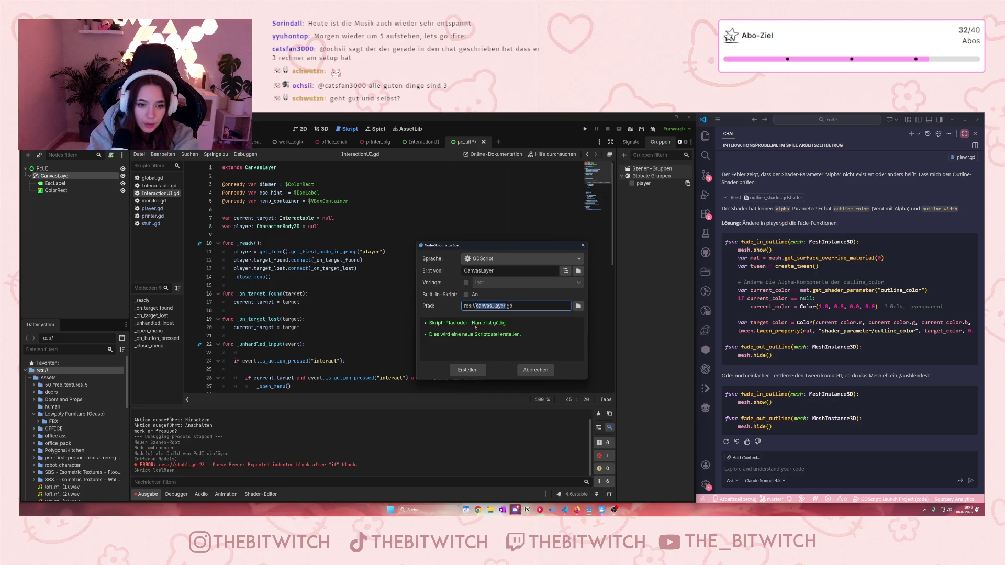
- Name the new CanvasLayer script res://PcUI.gd and create it
type("PcUI")
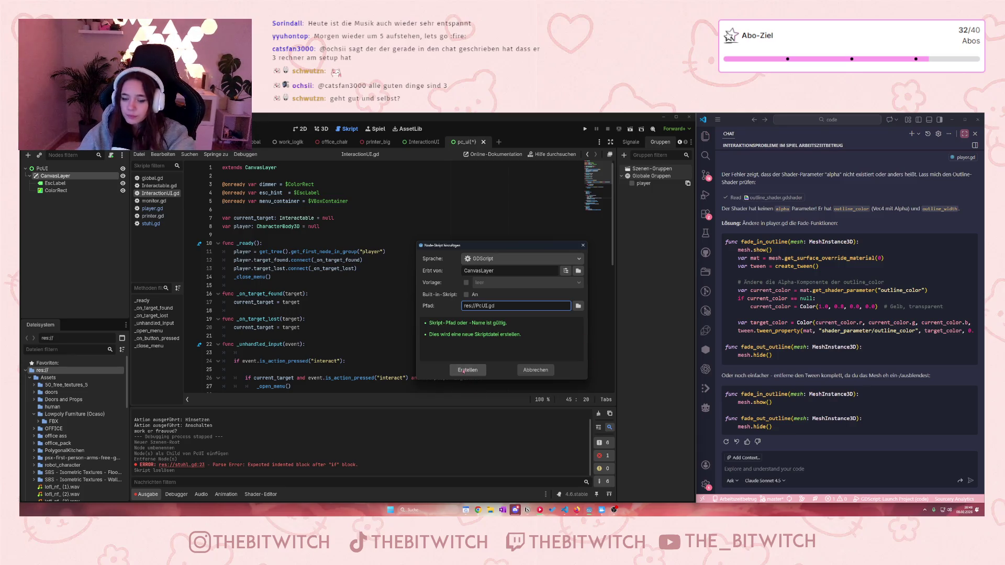
left_click(465, 370)
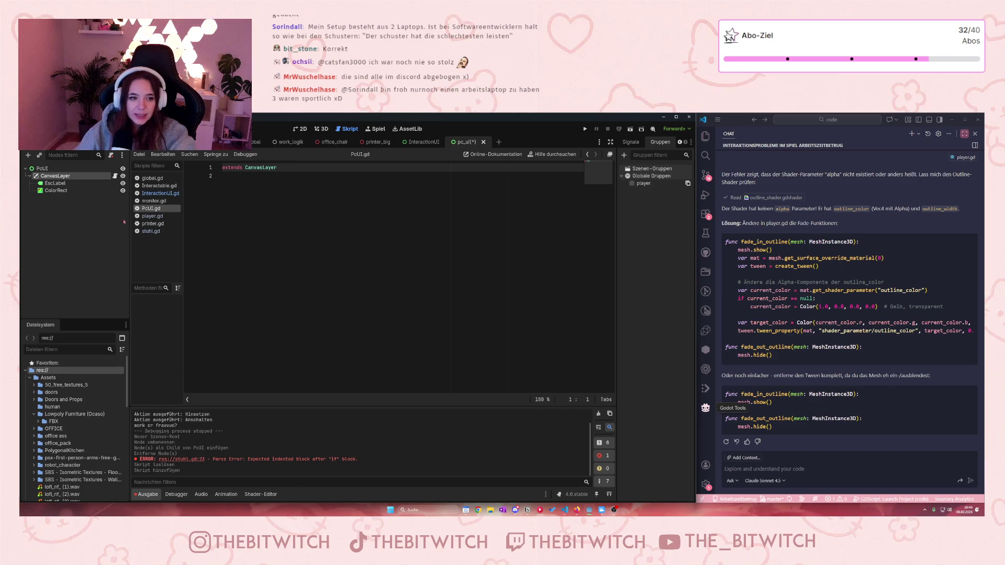
- Copy the esc_hint = $EscLabel declaration from InteractionUI.gd into PcUI.gd below extends CanvasLayer
left_click(285, 181)
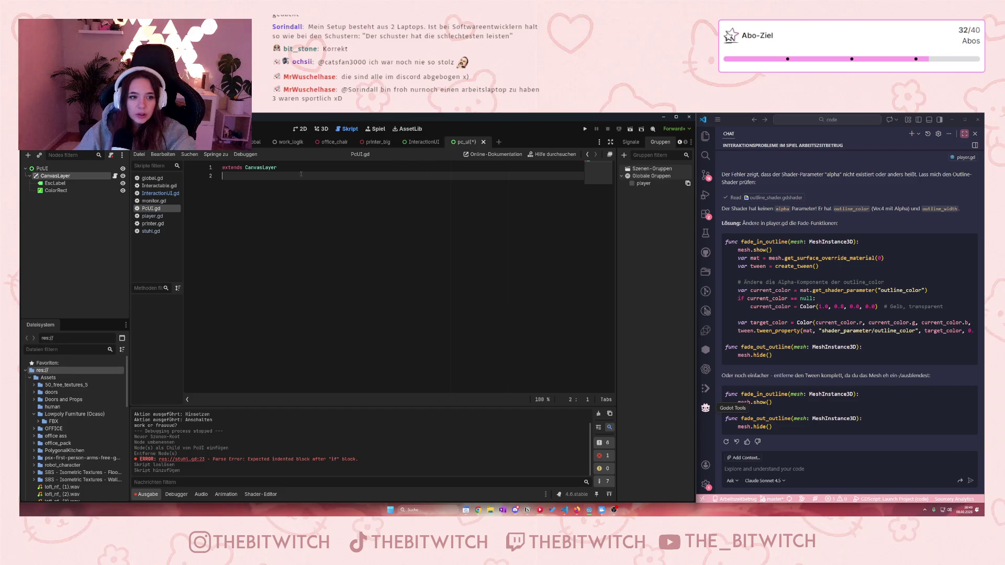
left_click(160, 194)
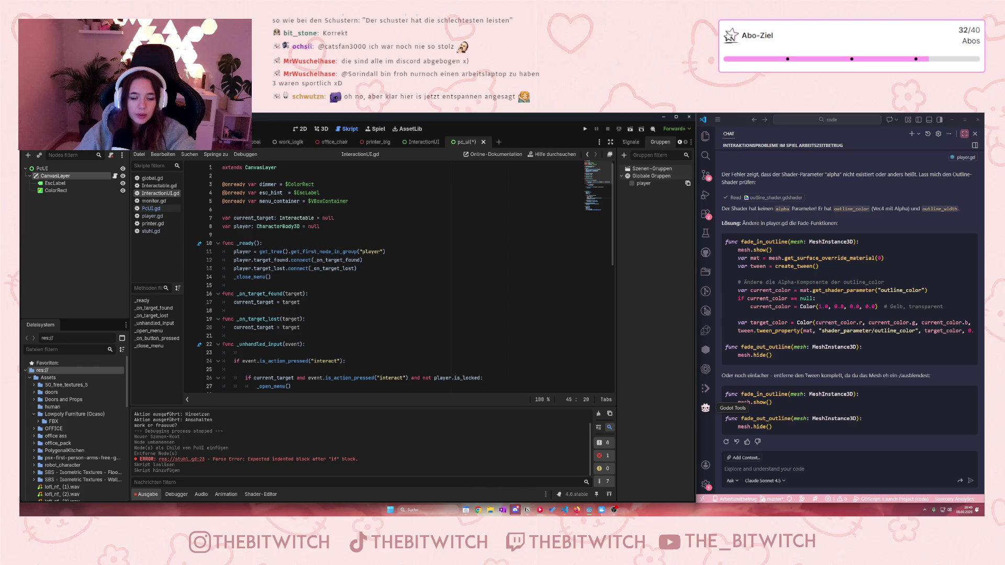
mouse_move(320, 193)
left_mouse_down()
mouse_move(231, 201)
mouse_move(222, 193)
left_mouse_up()
key("ctrl+c")
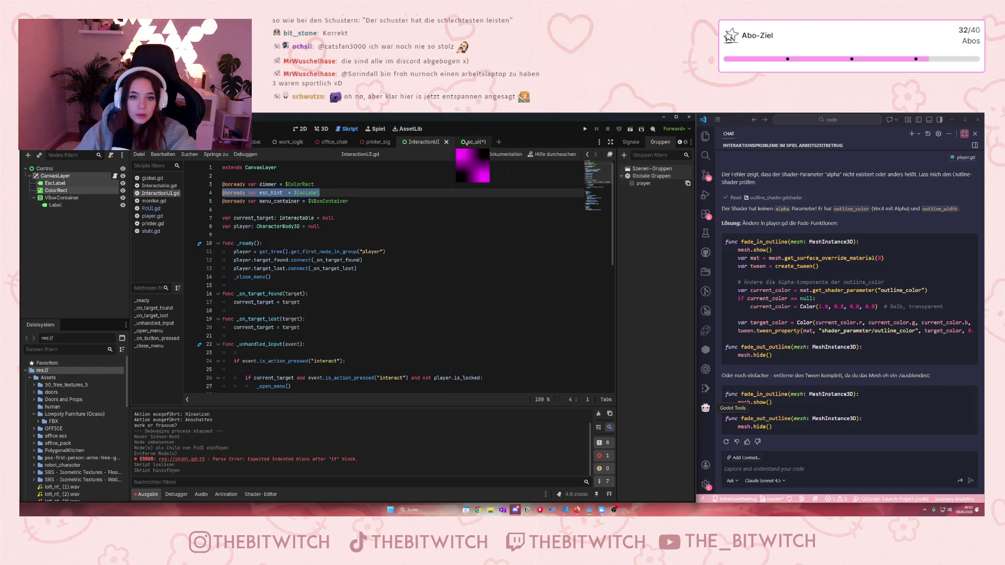
left_click(151, 209)
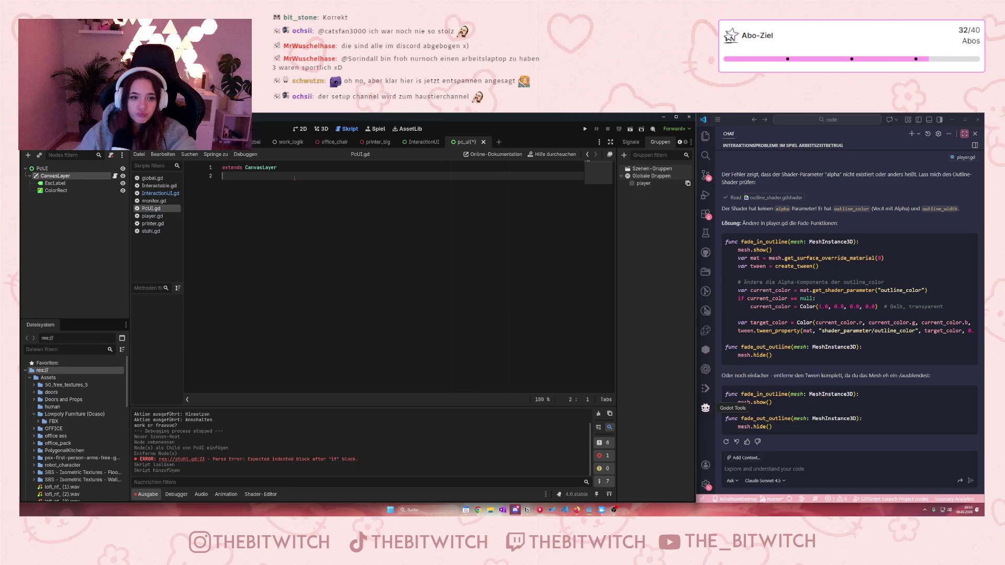
key("Return")
key("ctrl+v")
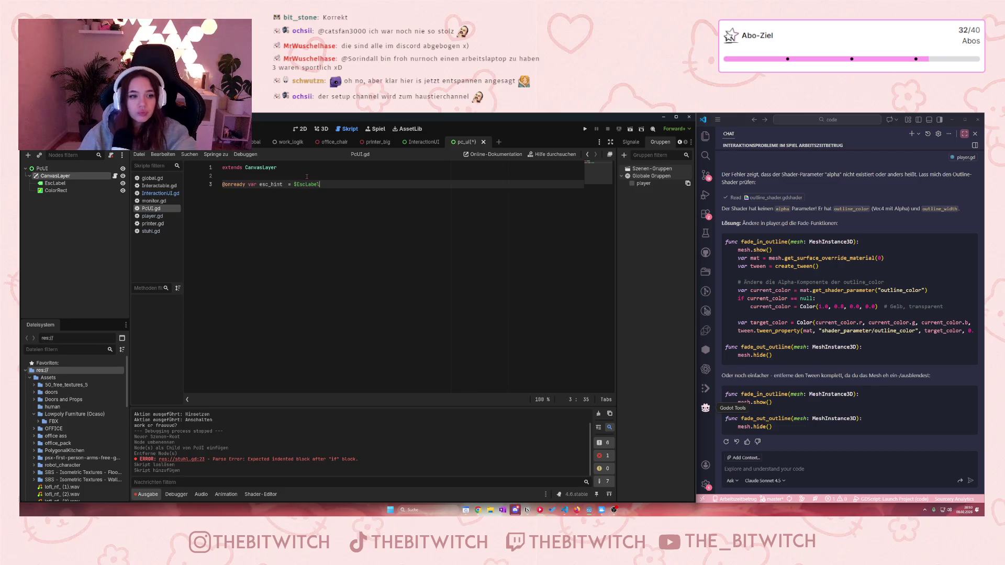
key("Return")
- Look through InteractionUI.gd for the dimmer ($ColorRect) declaration
key("alt+Left")
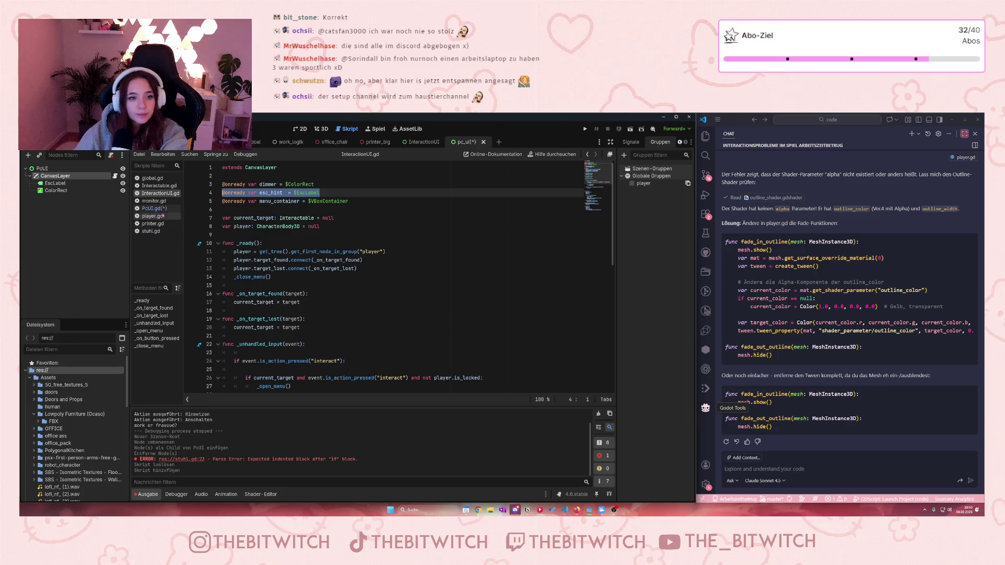
scroll(263, 212, "down", 1)
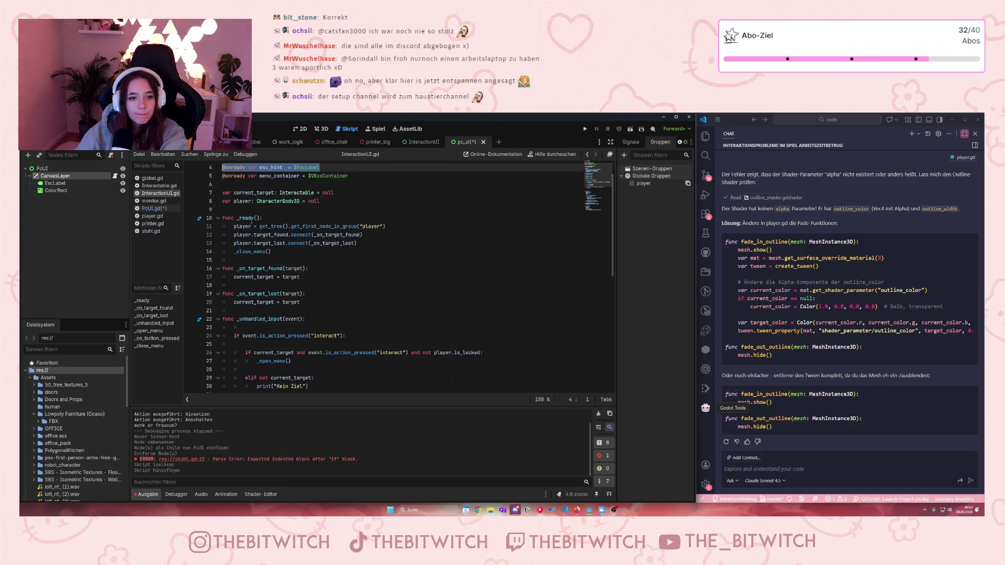
left_click(235, 251)
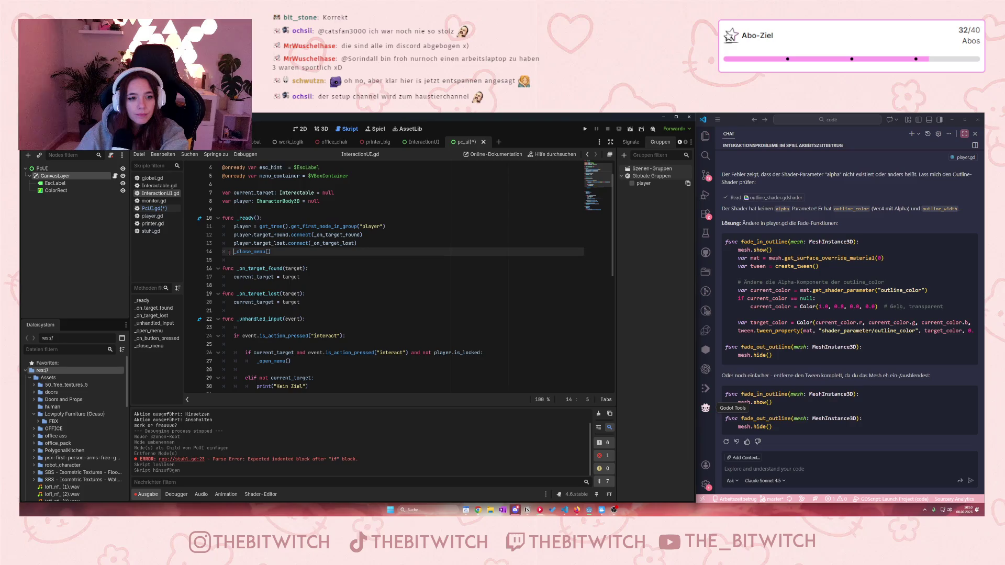
scroll(301, 247, "down", 2)
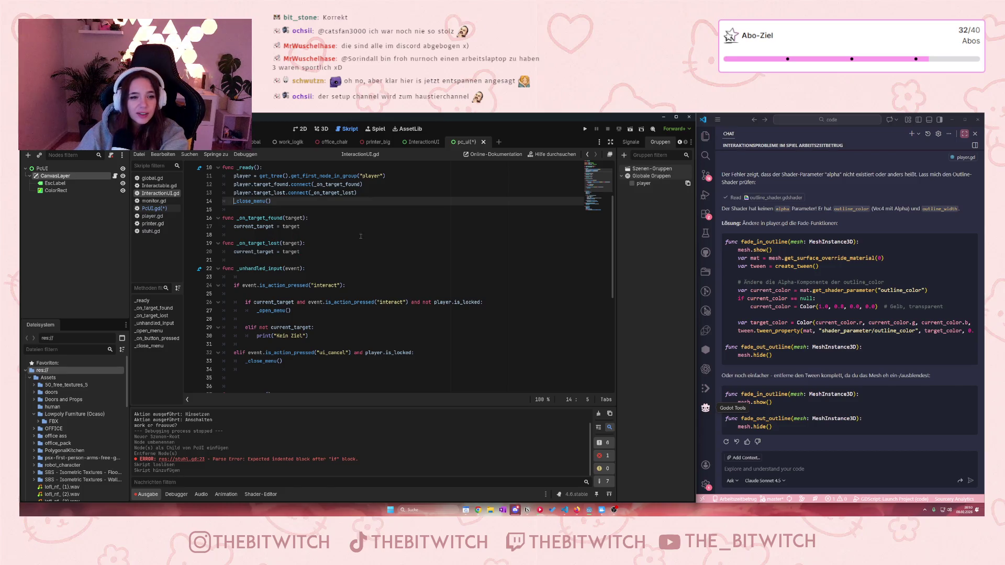
scroll(360, 239, "up", 1)
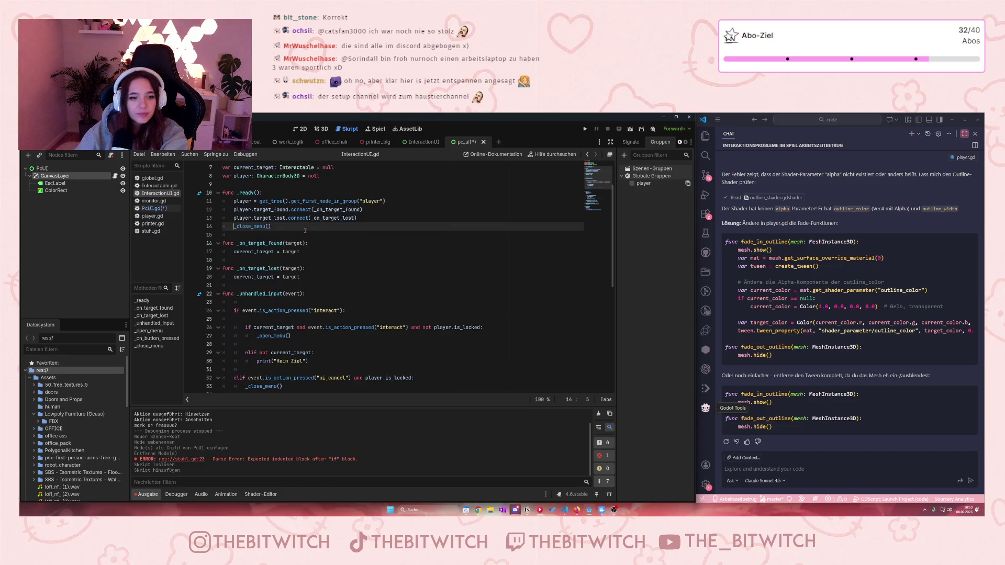
scroll(281, 229, "down", 1)
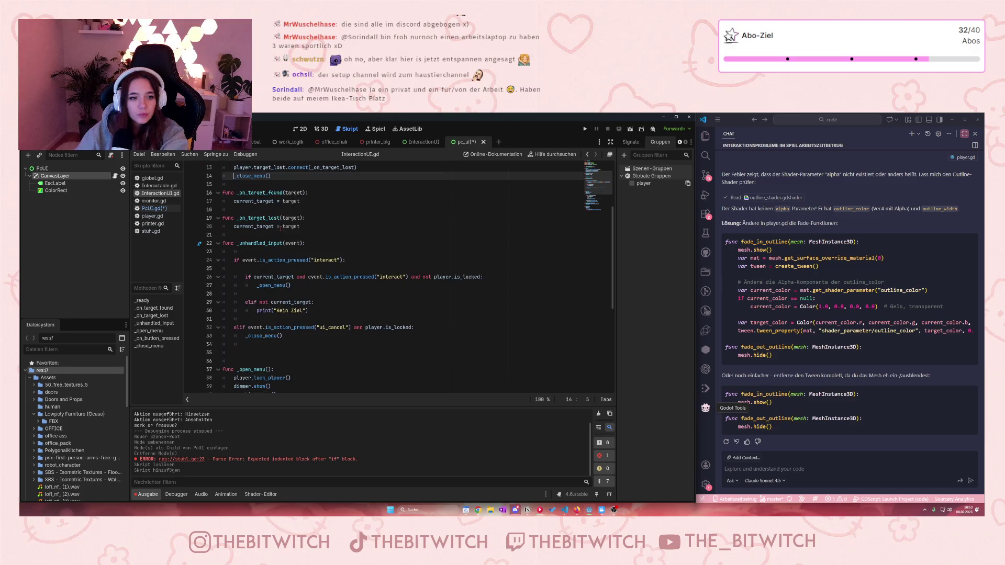
scroll(293, 223, "up", 2)
scroll(305, 217, "down", 1)
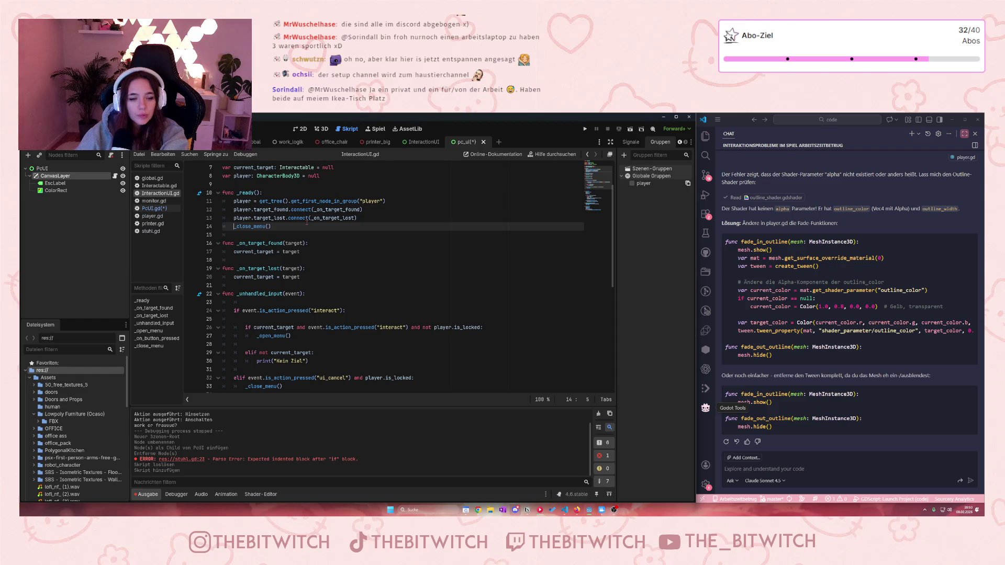
scroll(306, 221, "down", 1)
scroll(307, 224, "down", 2)
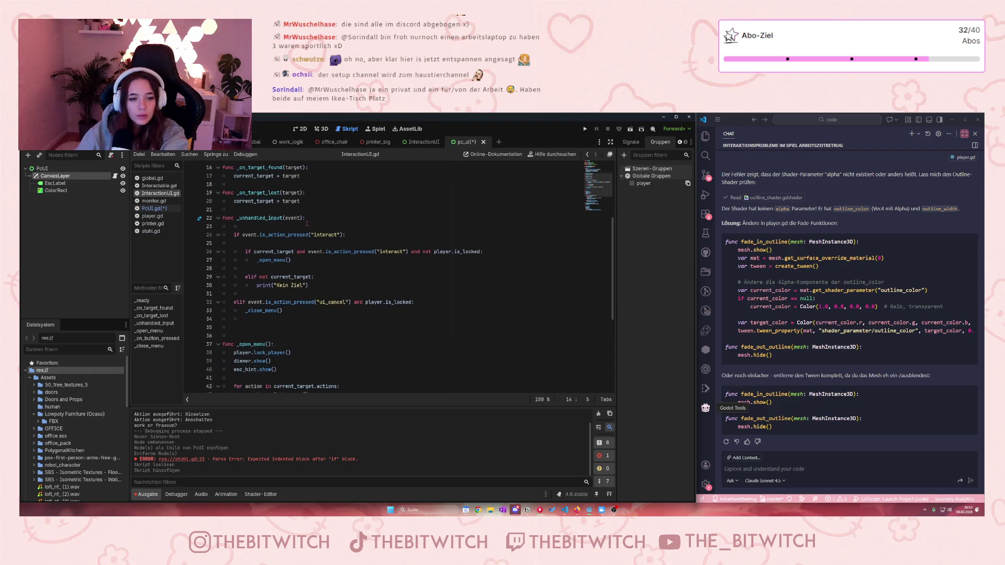
scroll(307, 224, "down", 2)
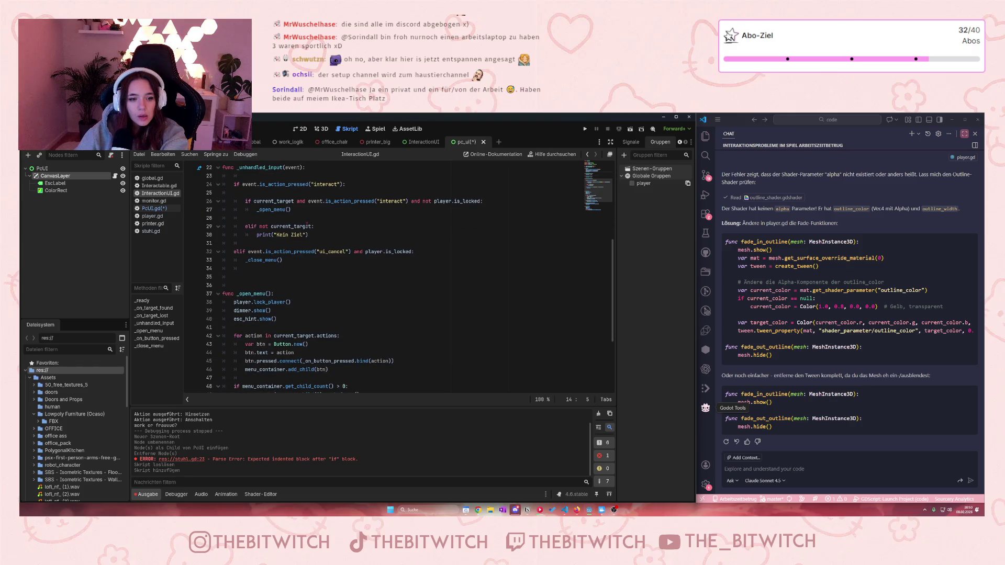
scroll(307, 224, "down", 2)
left_click_drag(278, 268, 206, 244)
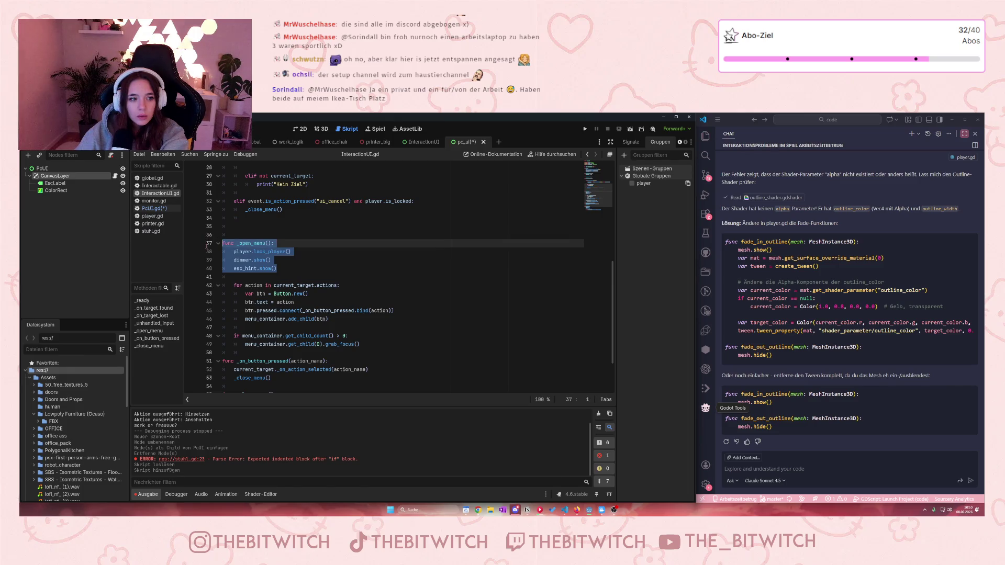
scroll(251, 235, "up", 9)
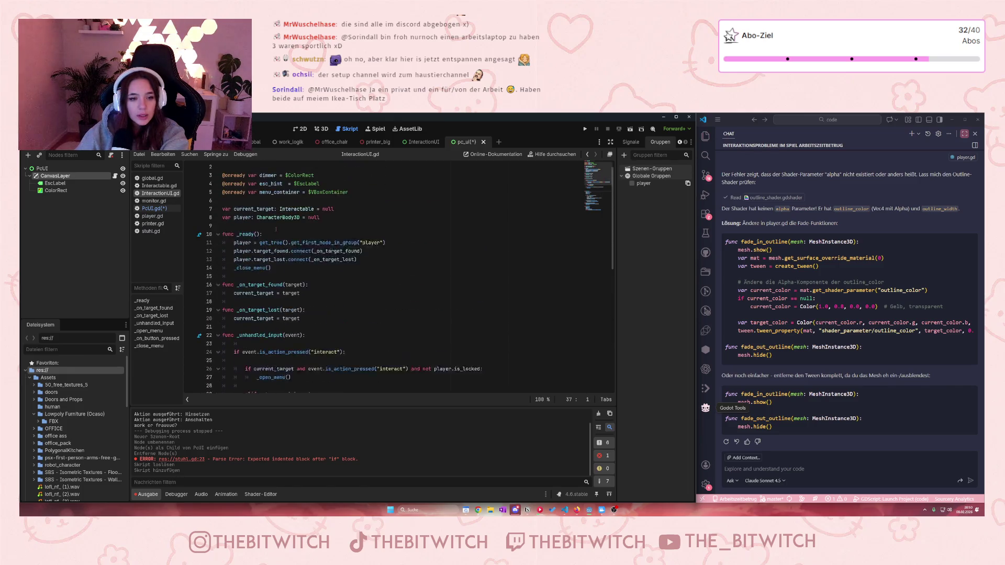
- Copy the dimmer = $ColorRect declaration into PcUI.gd above the esc_hint line
left_click_drag(319, 187, 214, 182)
key("ctrl+c")
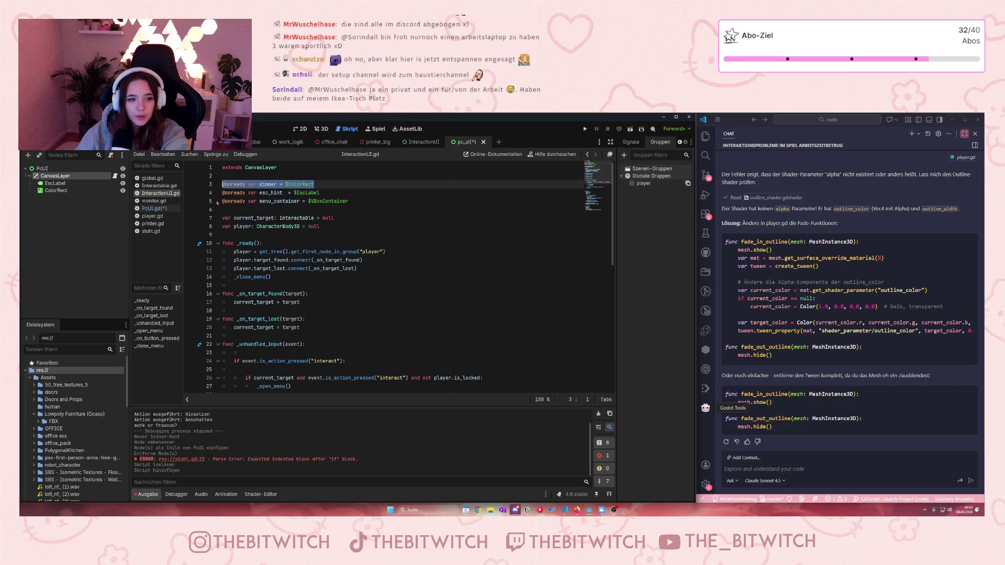
left_click(155, 209)
left_click(225, 185)
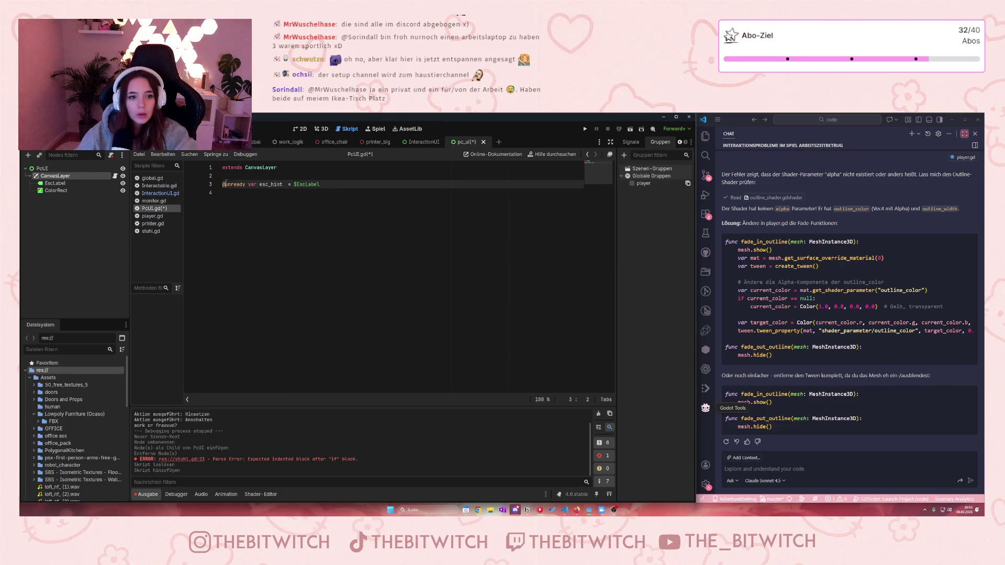
left_click(235, 175)
key("Return")
key("ctrl+v")
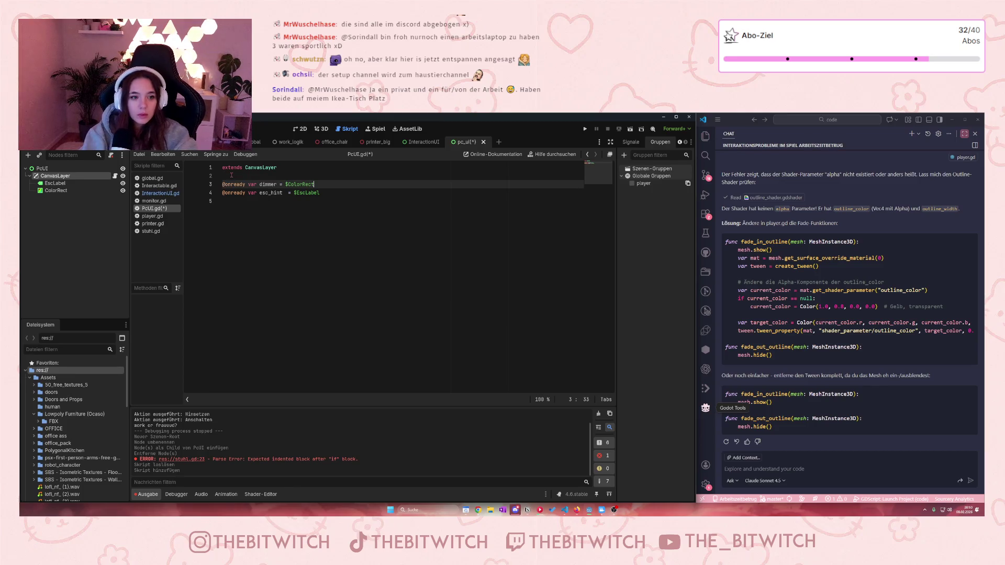
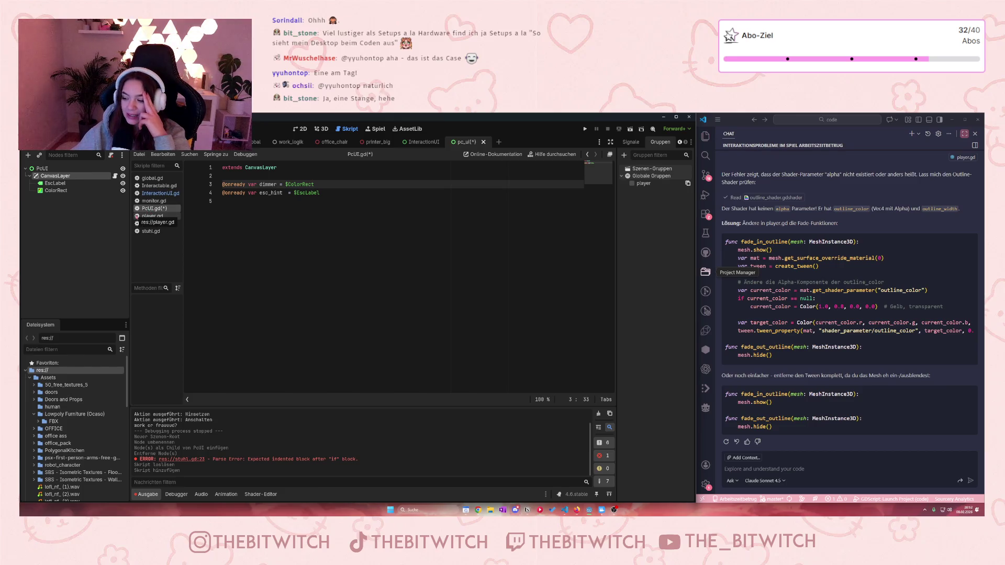
- Save PcUI.gd, check the player declaration in InteractionUI.gd, and start a new line in PcUI.gd
left_click(247, 226)
key("ctrl+s")
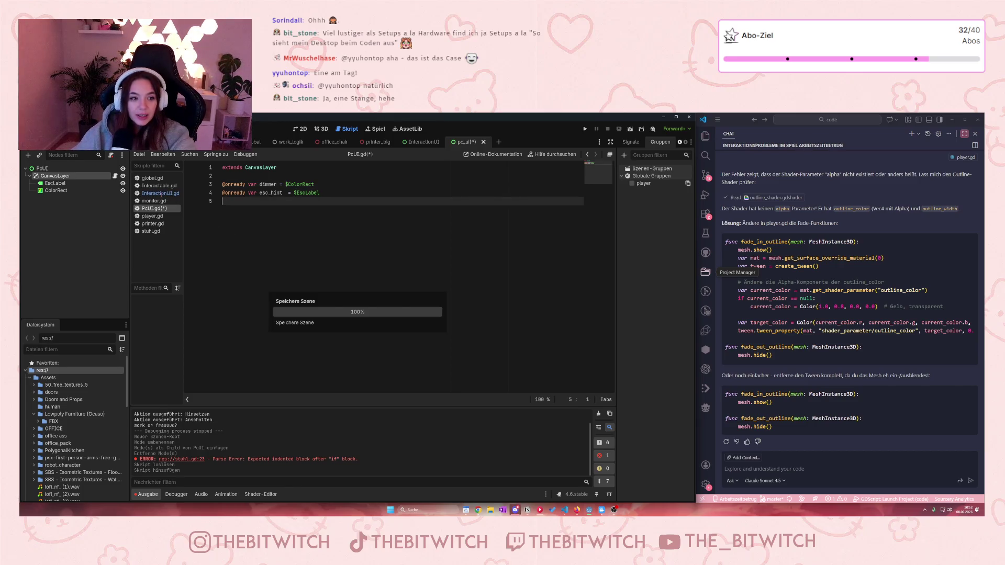
left_click(160, 193)
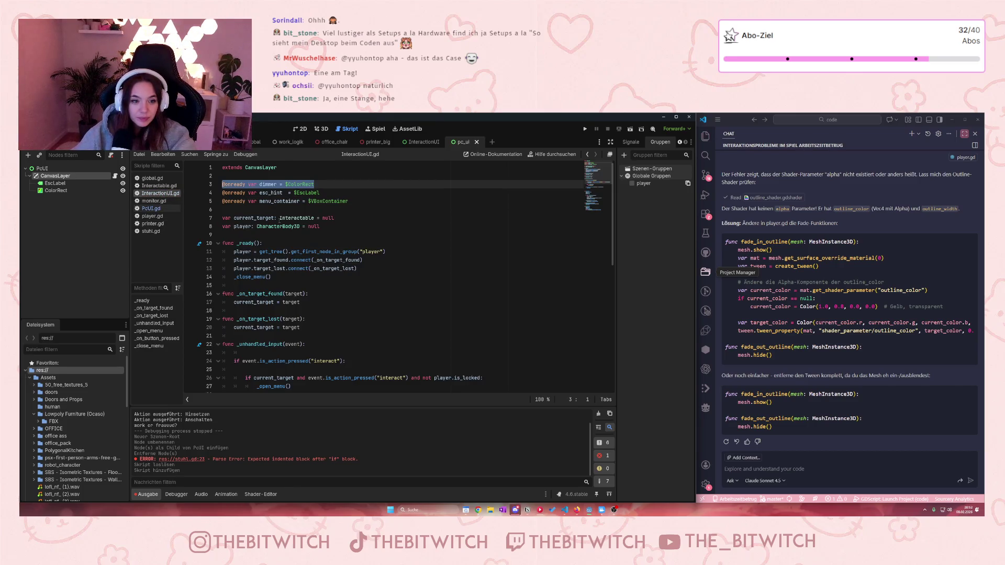
scroll(310, 227, "down", 1)
mouse_move(309, 228)
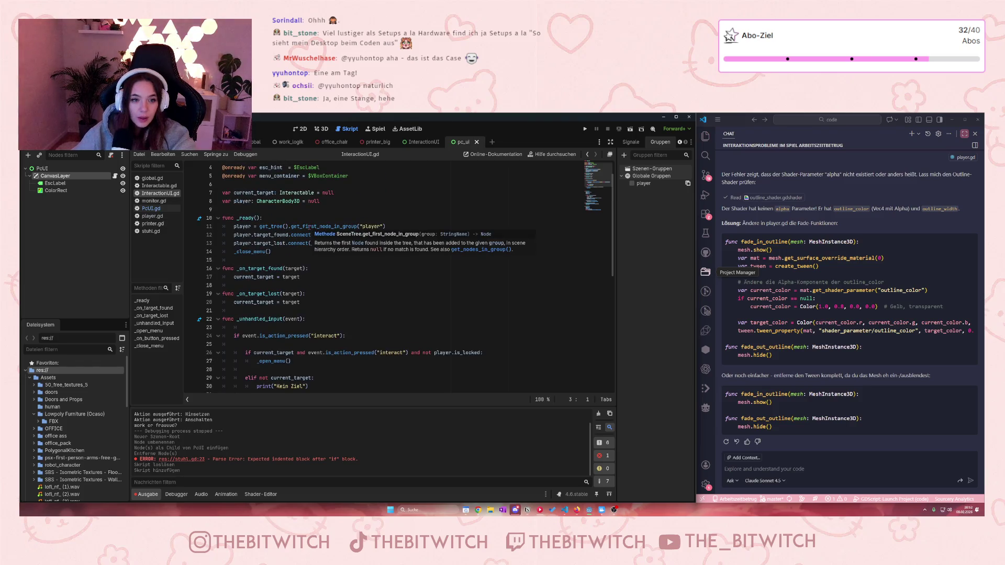
left_click_drag(317, 202, 223, 201)
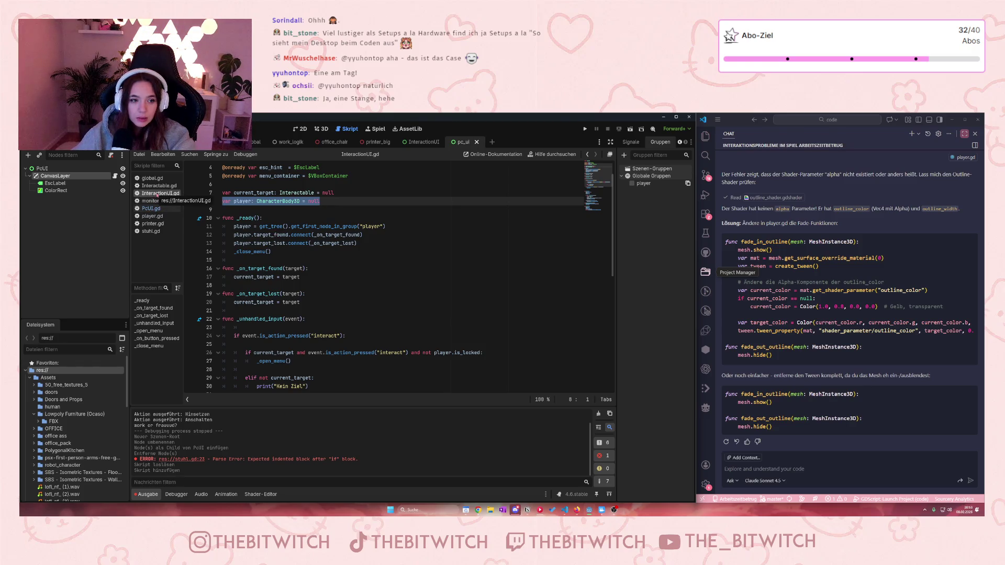
left_click(151, 208)
key("Return")
- Enter 'var player: CharacterBody3D = null', then overwrite PcUI.gd with all of InteractionUI.gd's code
type("var player: CharacterBody3D = null")
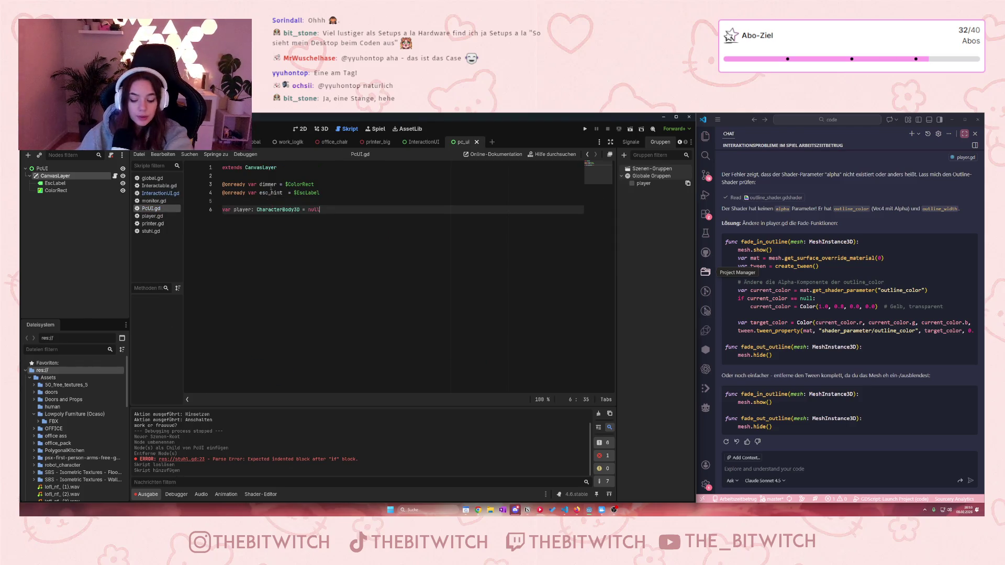
left_click(160, 193)
scroll(309, 271, "down", 1)
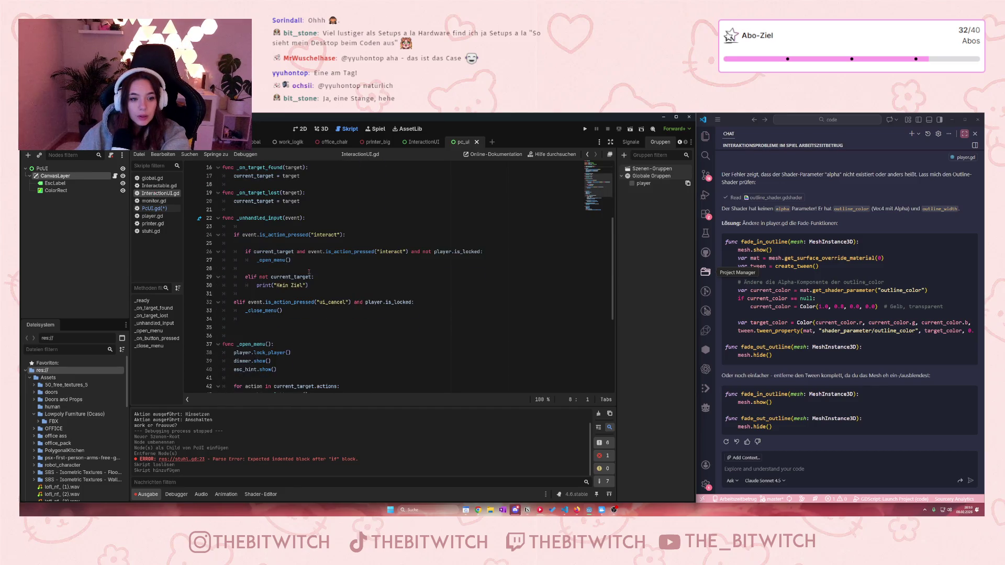
scroll(309, 271, "down", 3)
scroll(239, 298, "down", 3)
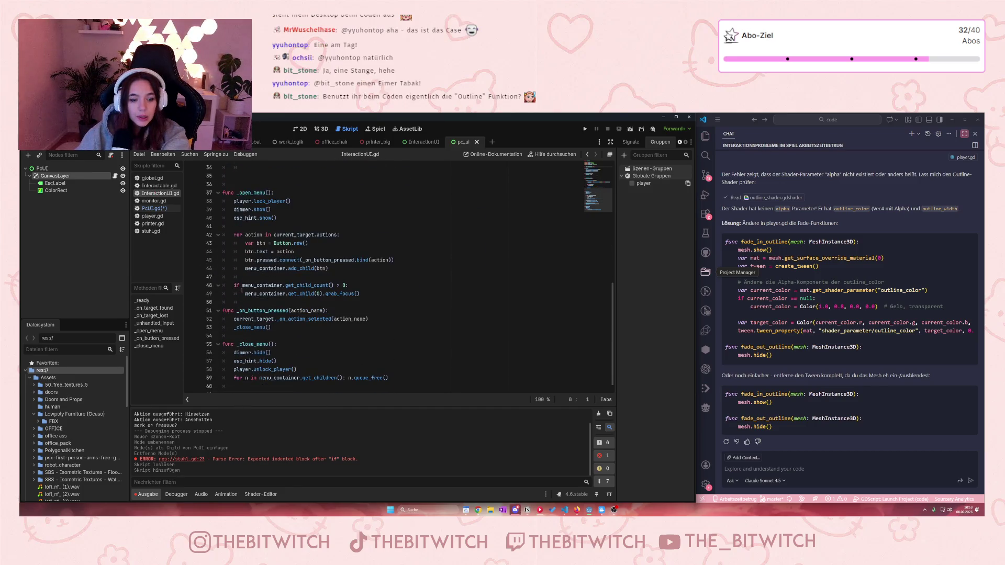
scroll(257, 294, "down", 1)
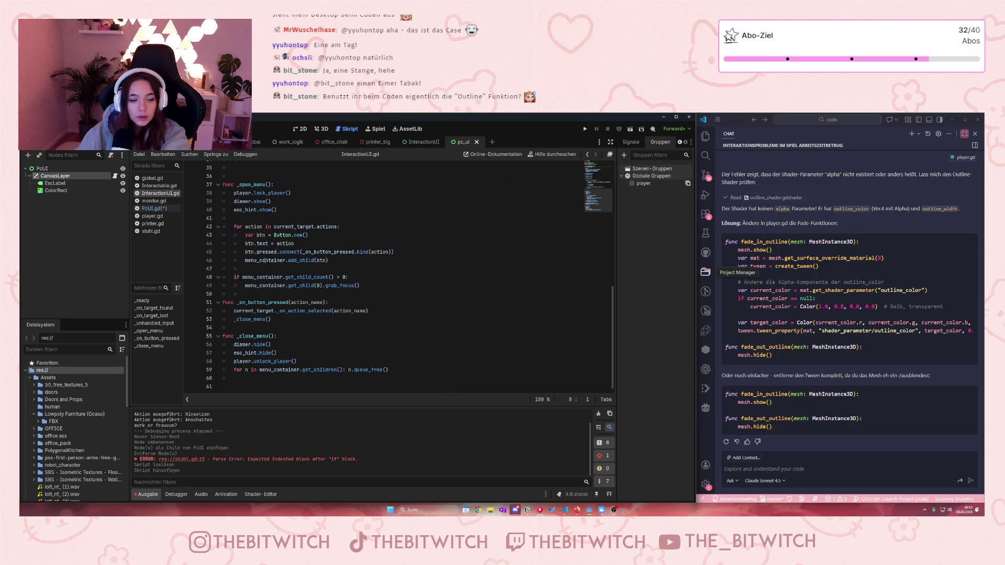
key("ctrl+a")
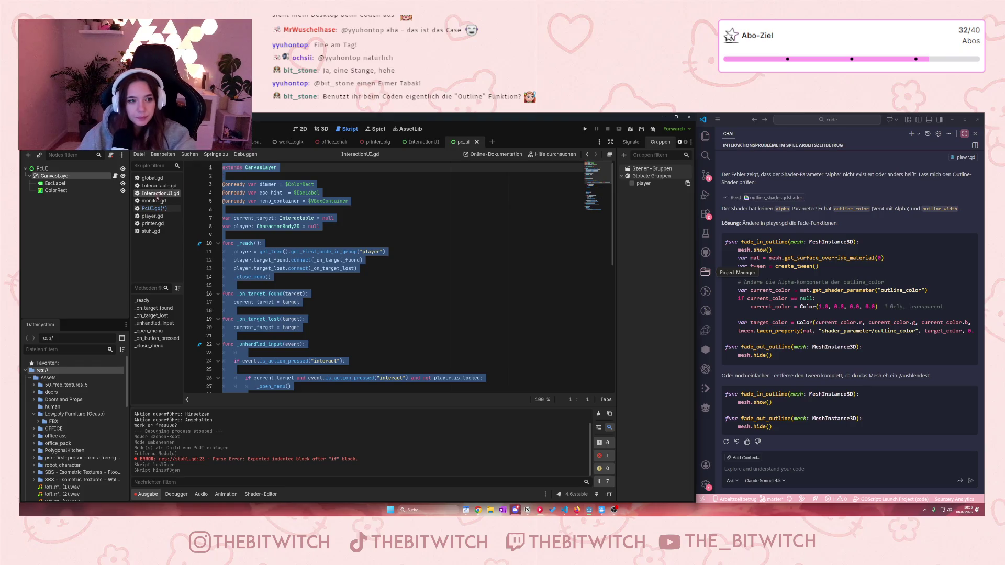
key("alt+Left")
key("ctrl+a")
key("ctrl+v")
- Delete the menu_container and current_target declarations at the top of PcUI.gd
scroll(288, 236, "up", 10)
key("ctrl+Home")
key("Down")
key("Down")
key("Down")
key("shift+End")
key("BackSpace")
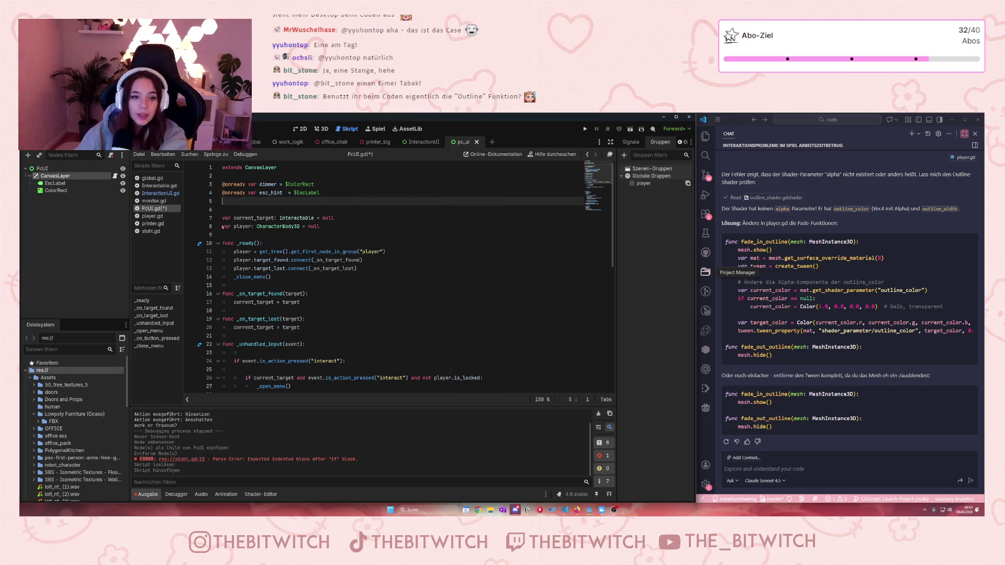
key("BackSpace")
left_click_drag(337, 210, 218, 202)
key("BackSpace")
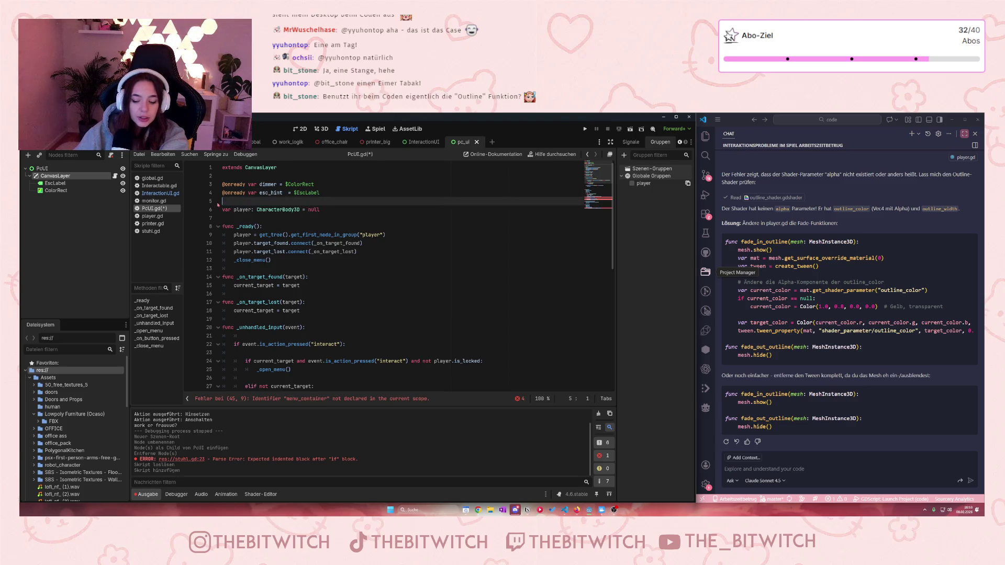
- Delete the _on_target_found and _on_target_lost functions and the target-related input branches
key("Return")
mouse_move(299, 296)
left_mouse_down()
mouse_move(225, 285)
mouse_move(226, 277)
left_mouse_up()
key("BackSpace")
left_click_drag(300, 302, 201, 294)
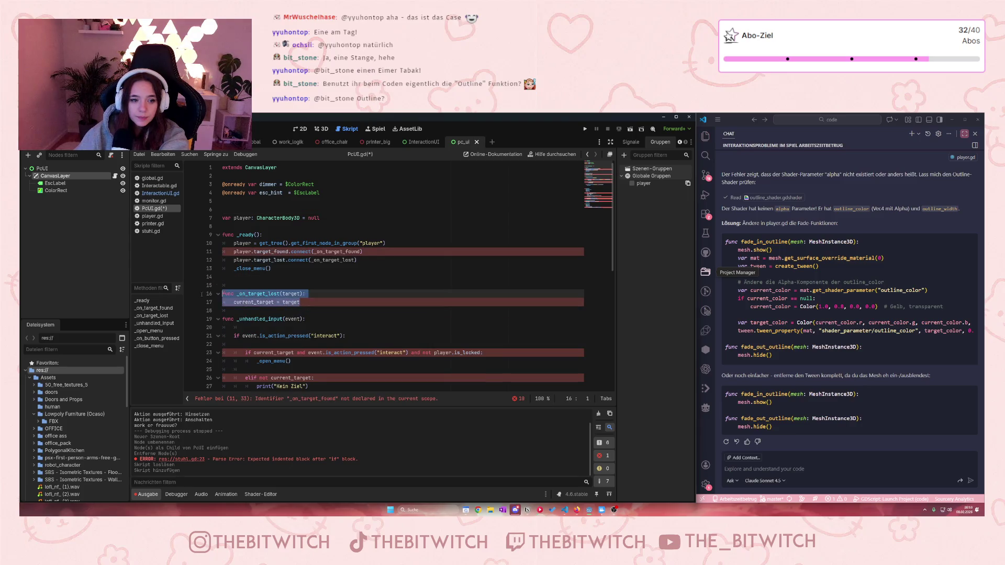
key("BackSpace")
scroll(313, 320, "down", 1)
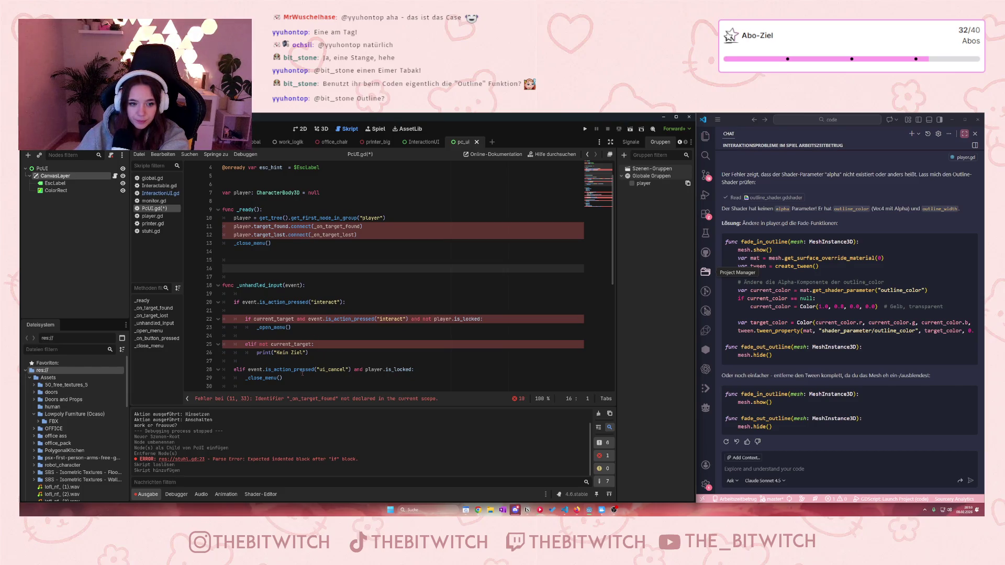
mouse_move(324, 352)
left_mouse_down()
mouse_move(224, 310)
mouse_move(216, 320)
left_mouse_up()
key("BackSpace")
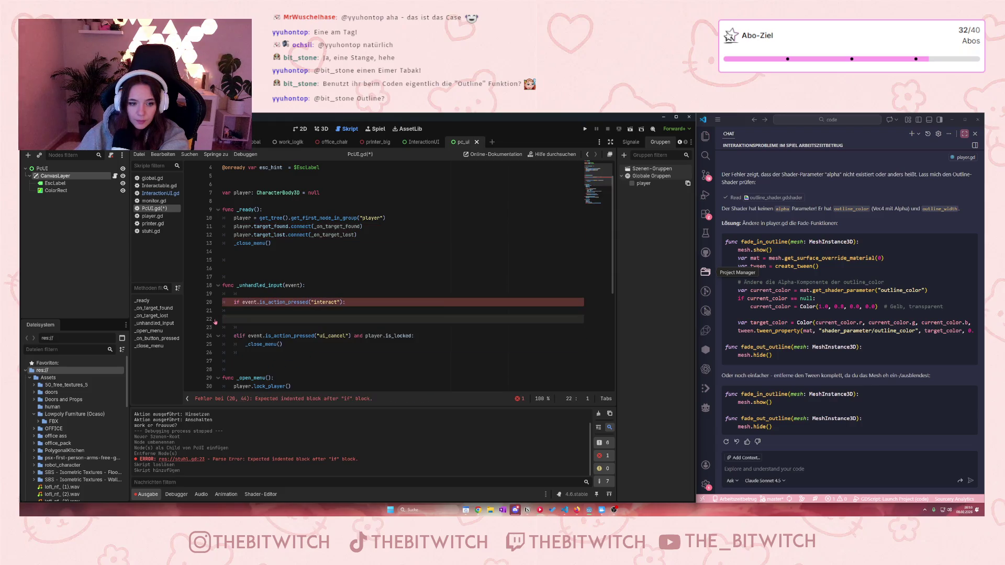
- Change the 'interact' action to 'ui_cancel' and have that branch call _close_menu()
left_click_drag(338, 302, 313, 303)
type("ui_cancel")
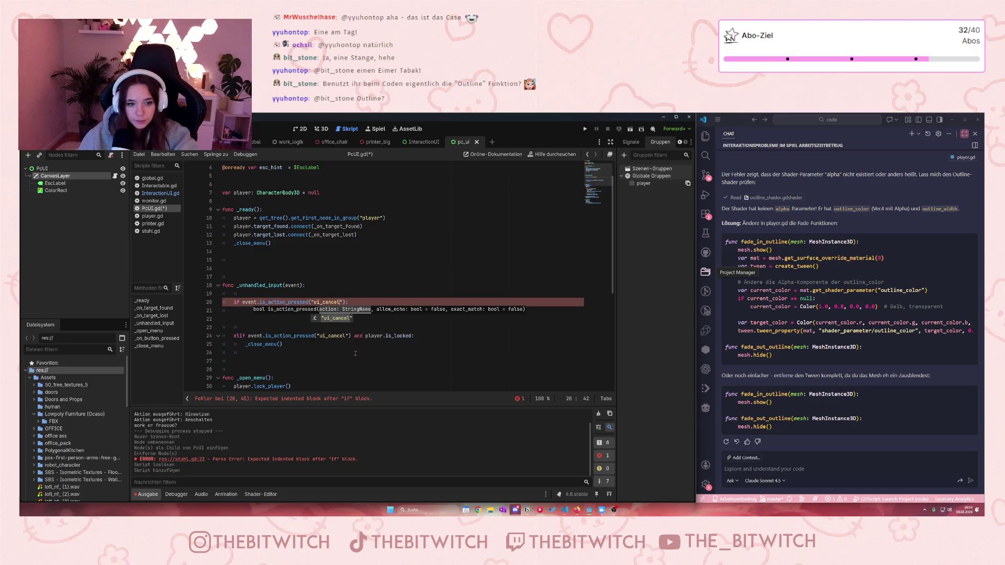
key("Down")
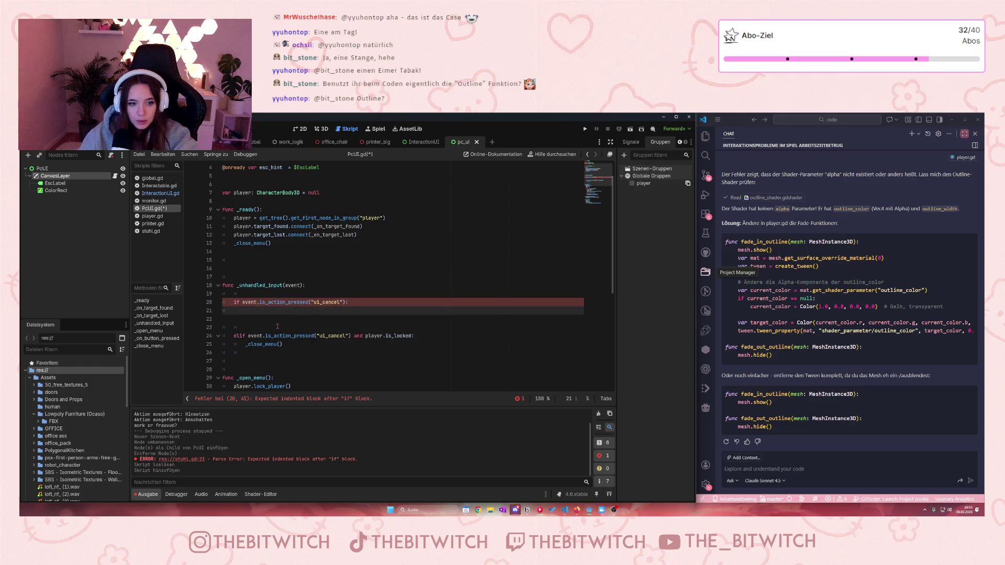
type("close")
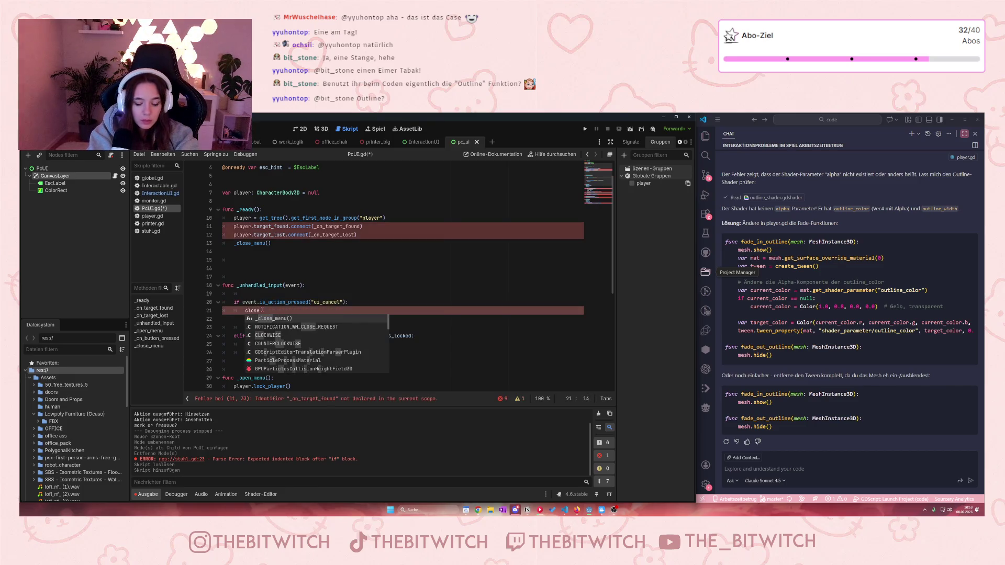
key("BackSpace")
key("BackSpace")
key("BackSpace")
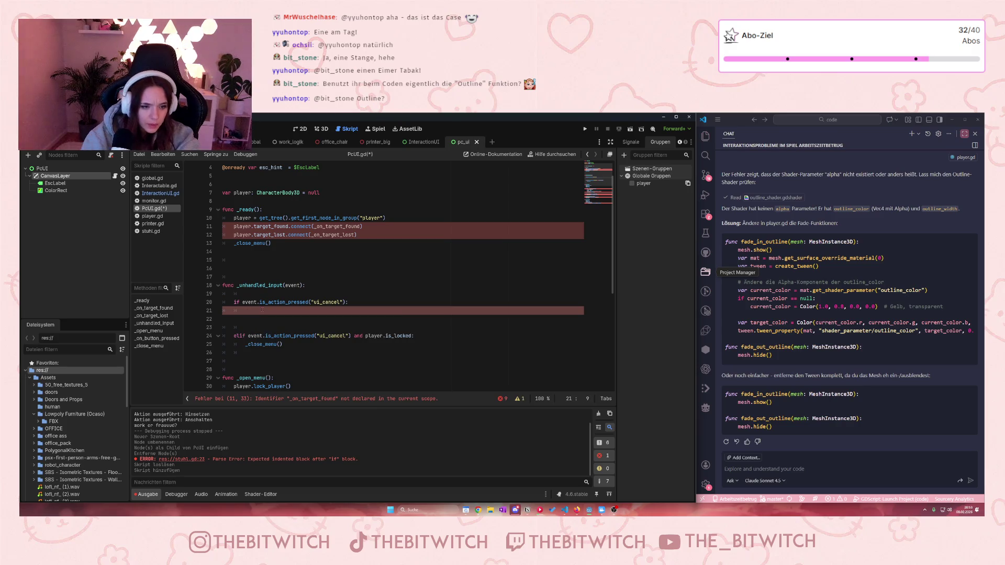
scroll(288, 345, "down", 6)
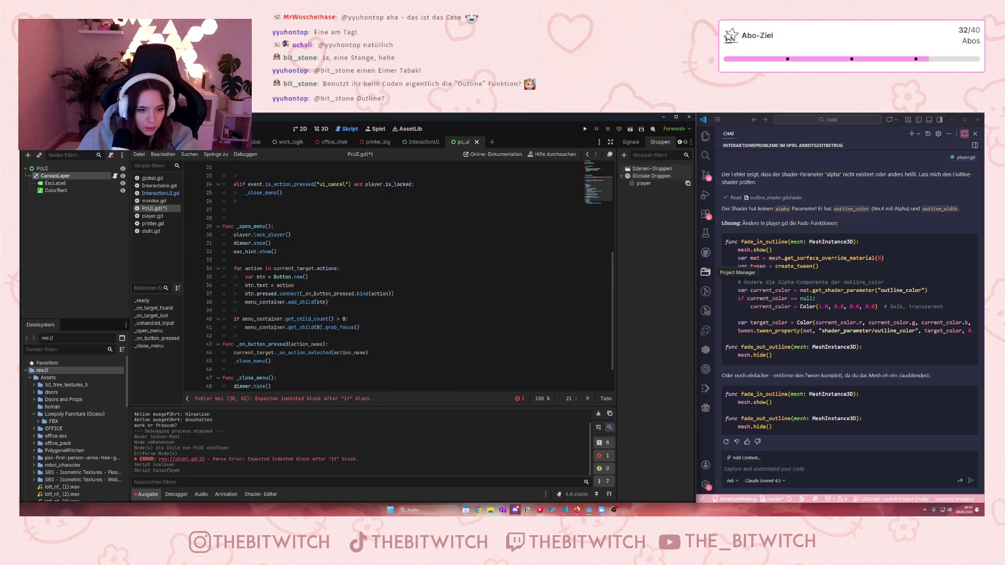
scroll(287, 344, "up", 6)
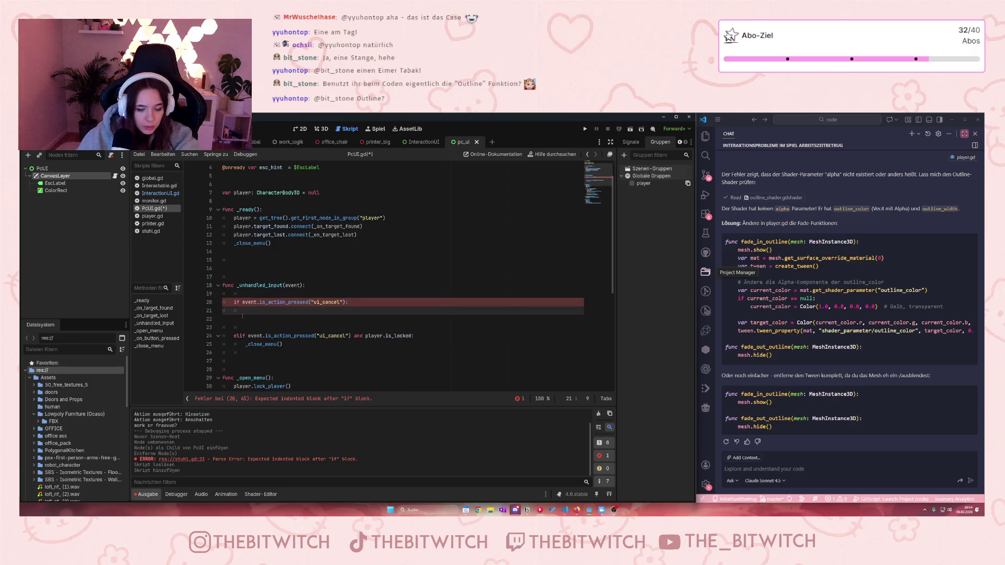
type("_close")
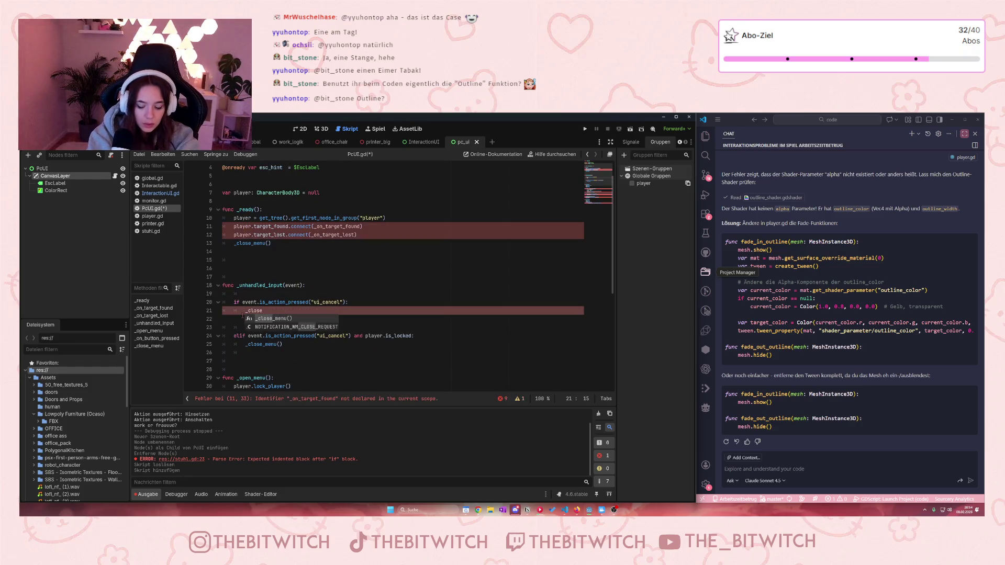
type("_menu")
key("Return")
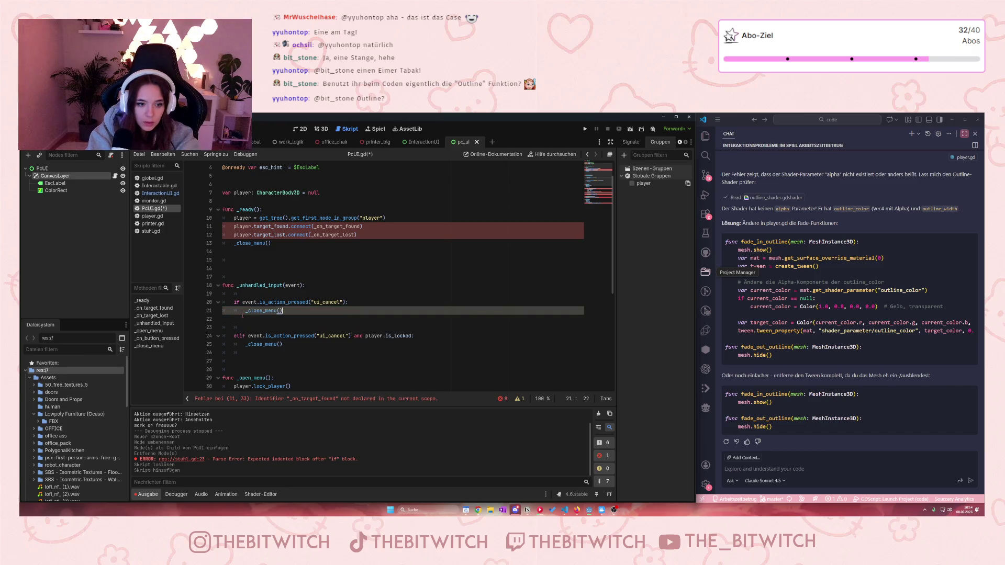
scroll(416, 315, "down", 1)
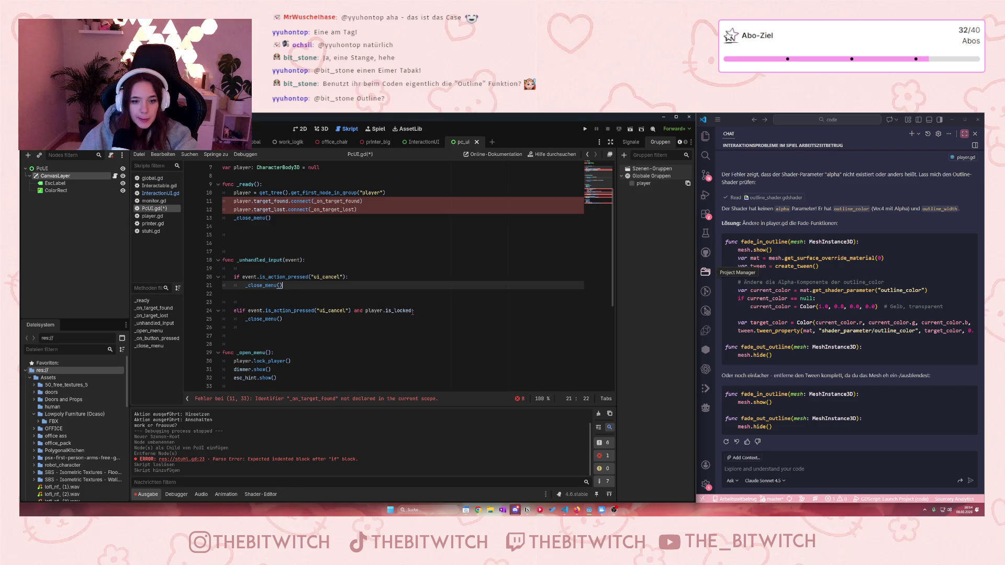
- Replace the ui_cancel condition with player.is_sitting
left_click_drag(413, 311, 389, 311)
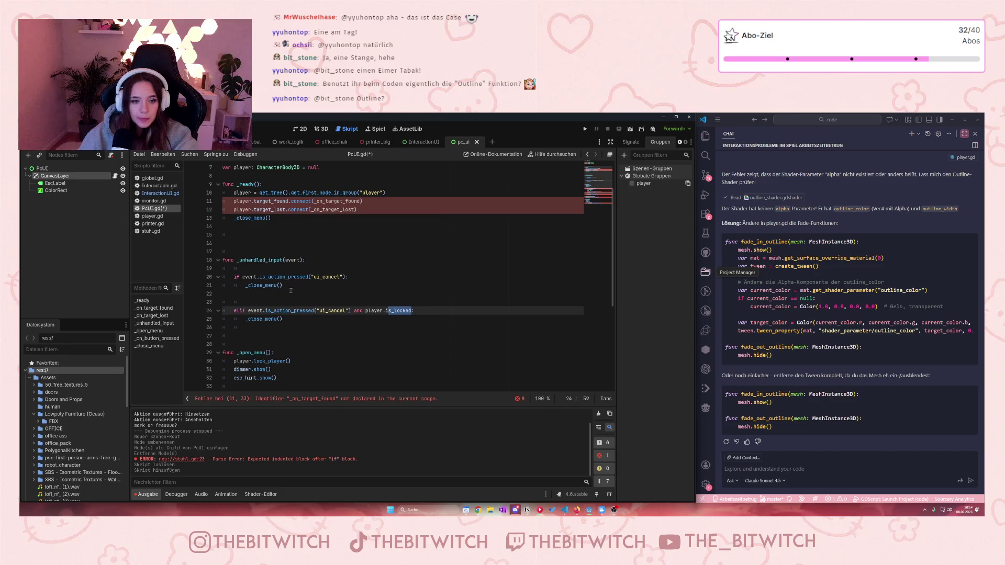
left_click(318, 282)
left_click(323, 277)
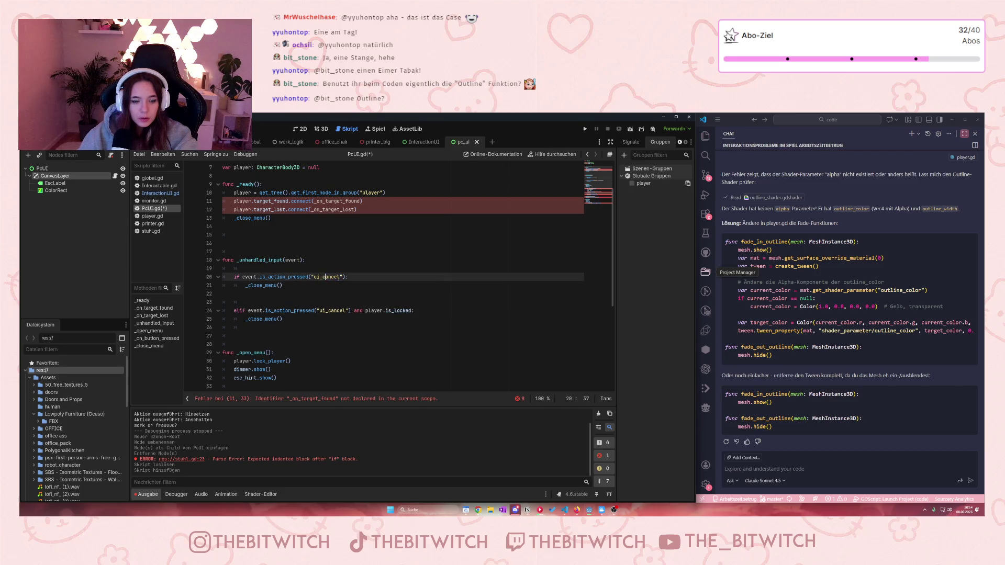
key("ctrl+shift+Left")
key("ctrl+shift+Left")
key("ctrl+shift+Left")
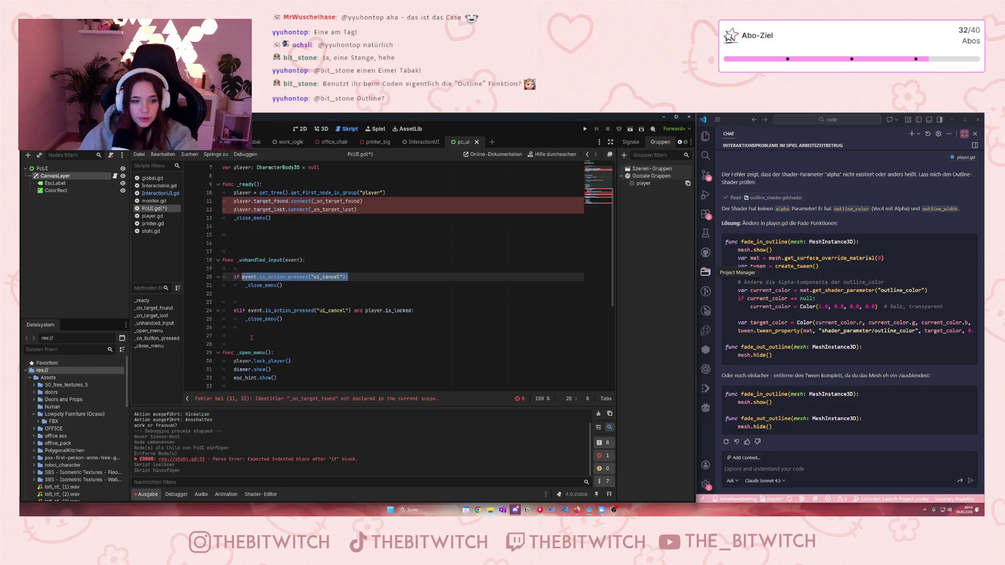
type("play")
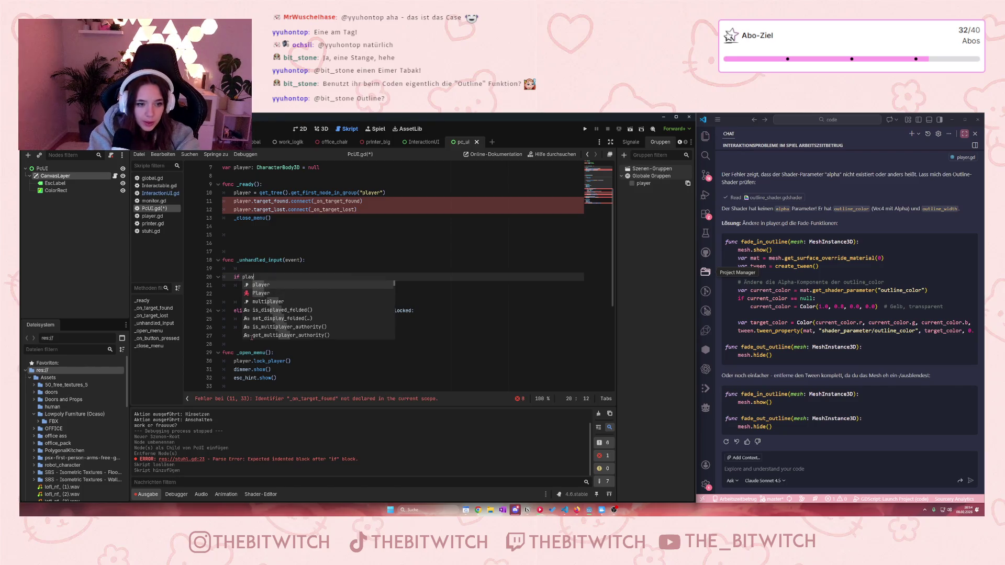
type("er.is")
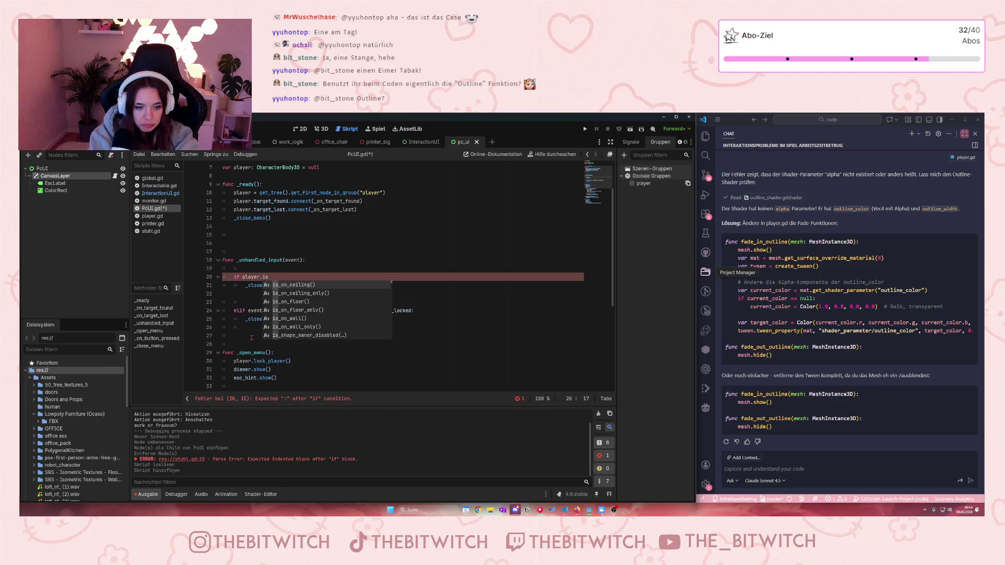
type("_sitt")
type("ing:")
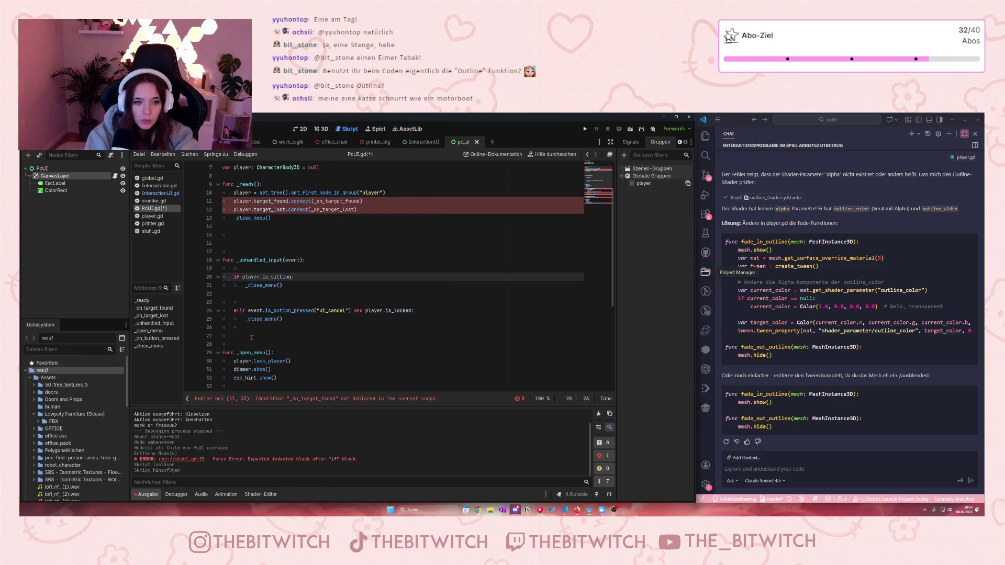
- Delete the two signal connection lines in _ready and the blank lines before _unhandled_input
scroll(367, 247, "up", 2)
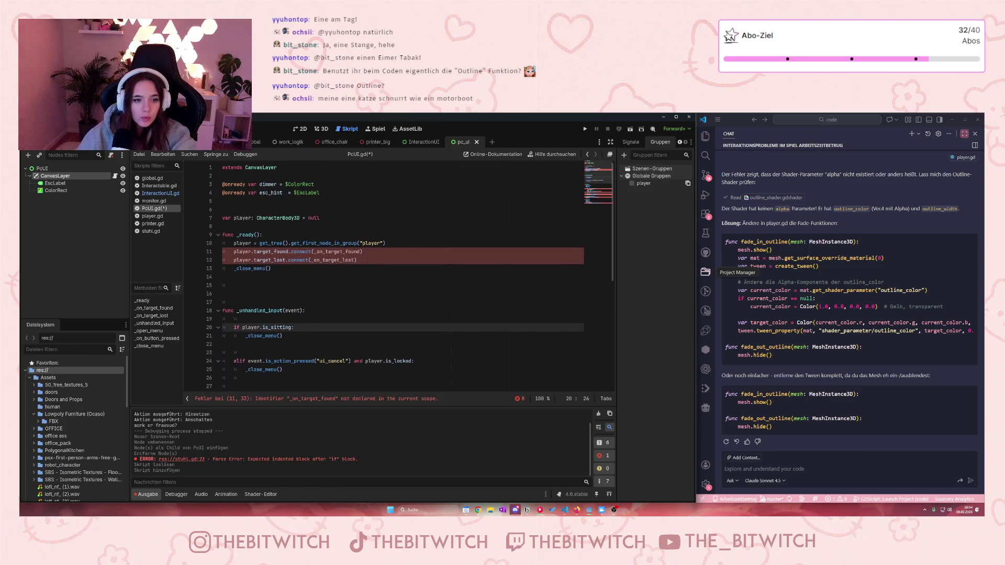
left_click(362, 264)
left_click_drag(361, 260, 220, 255)
key("BackSpace")
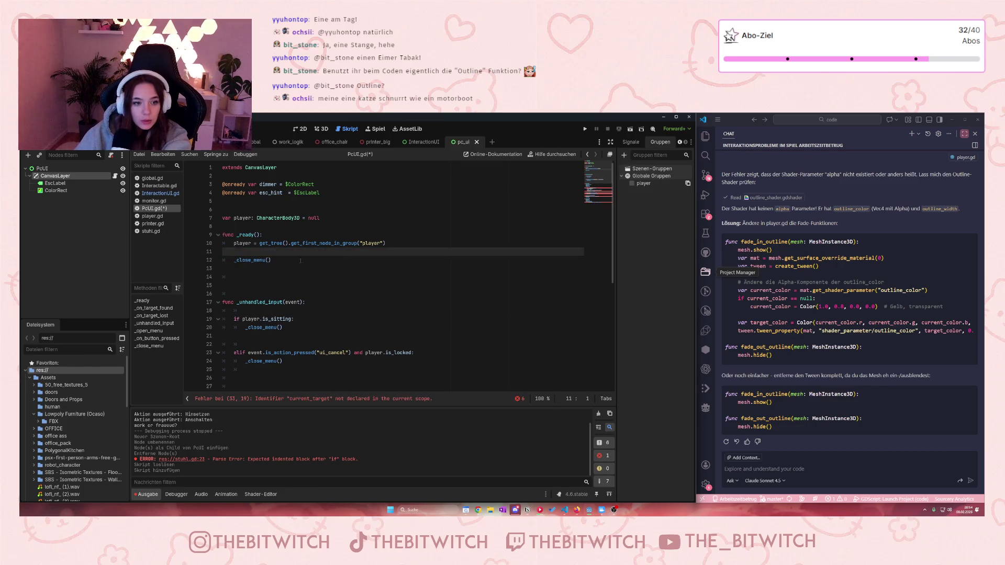
left_click_drag(225, 302, 202, 273)
key("BackSpace")
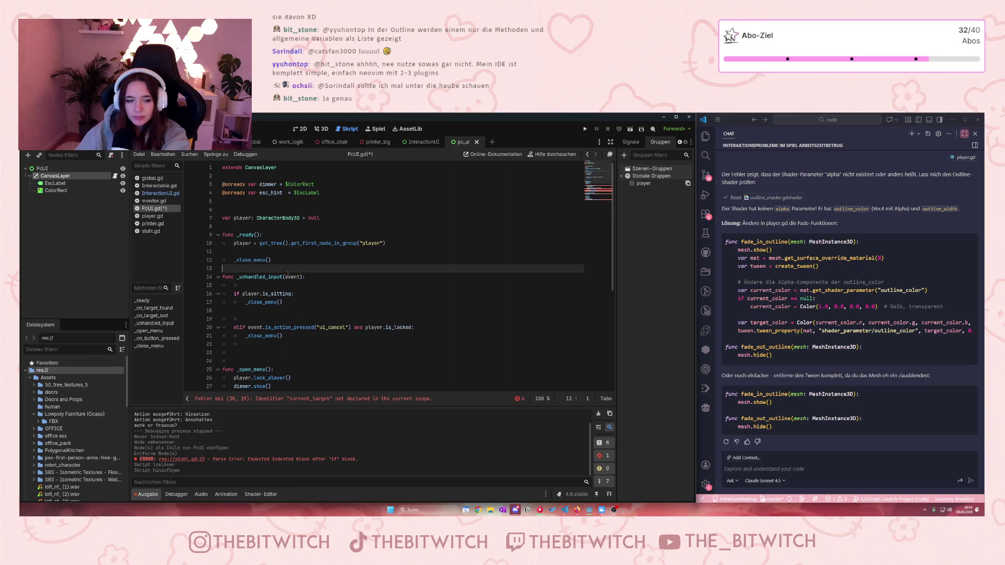
- Remove the empty line after the player assignment in _ready
left_click(236, 252)
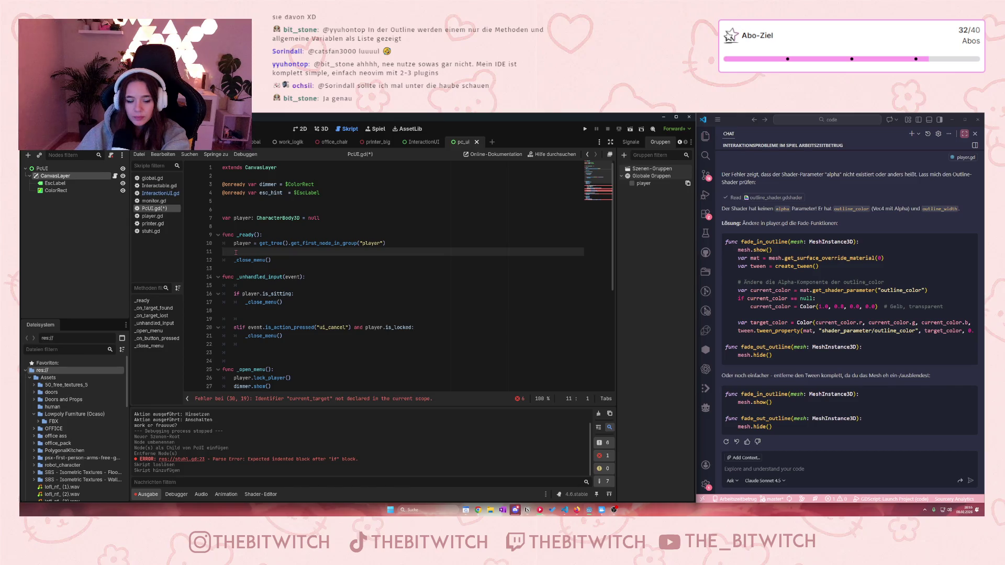
left_click_drag(285, 267, 191, 245)
left_click(246, 251)
left_click(236, 252)
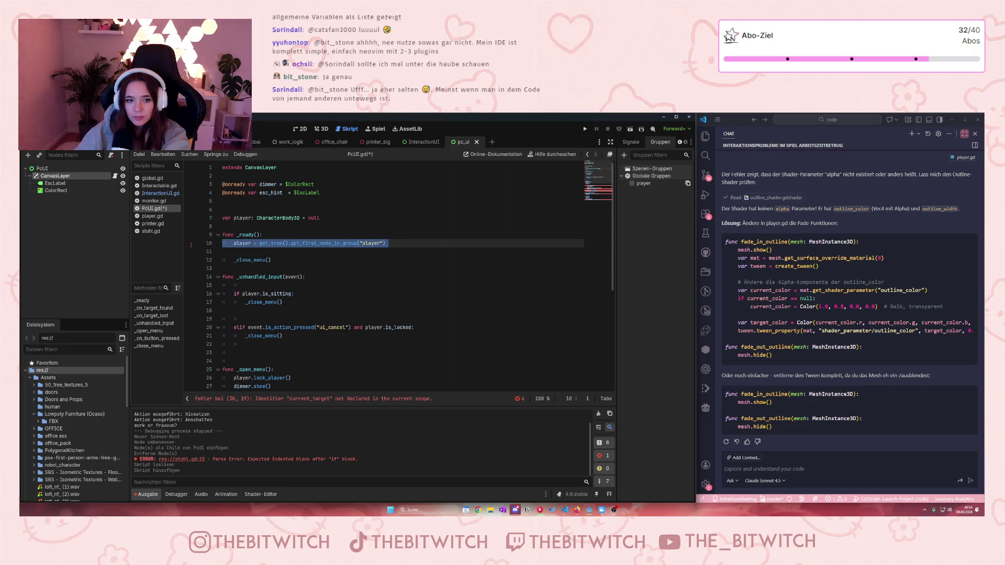
left_click(230, 251)
key("BackSpace")
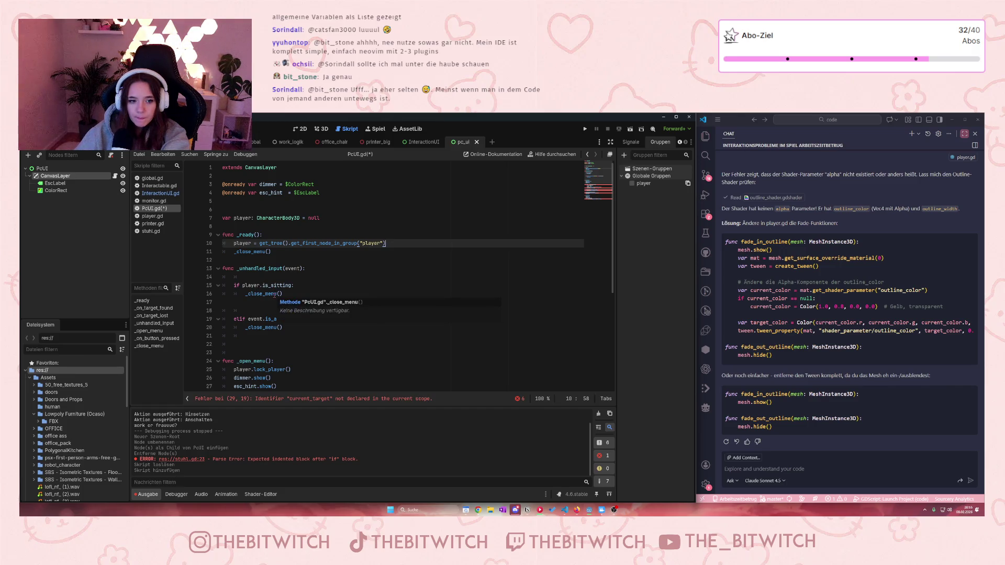
- Change the is_sitting branch's _close_menu() call to _open_menu()
left_click(281, 294)
left_click_drag(262, 294, 248, 293)
type("op")
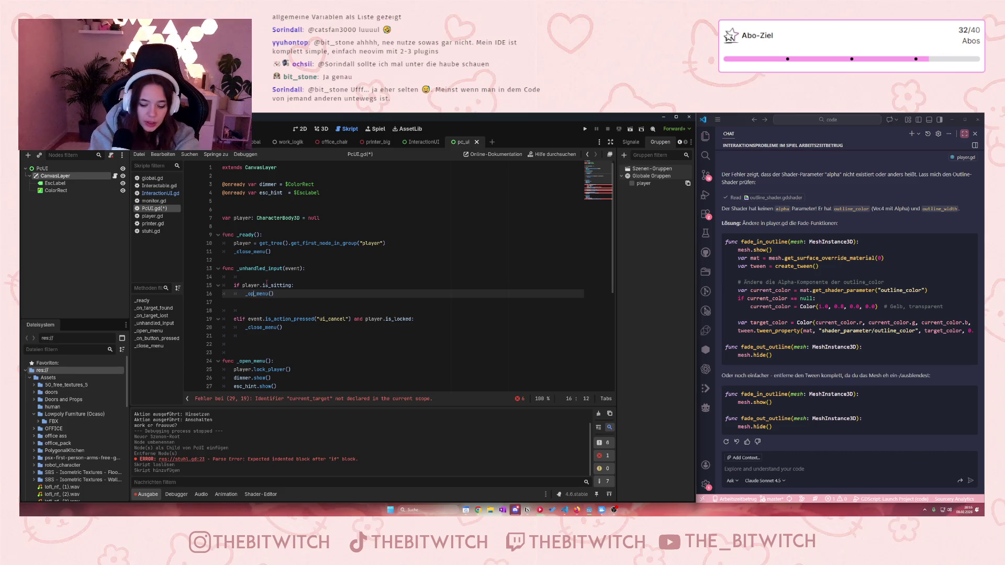
type("en")
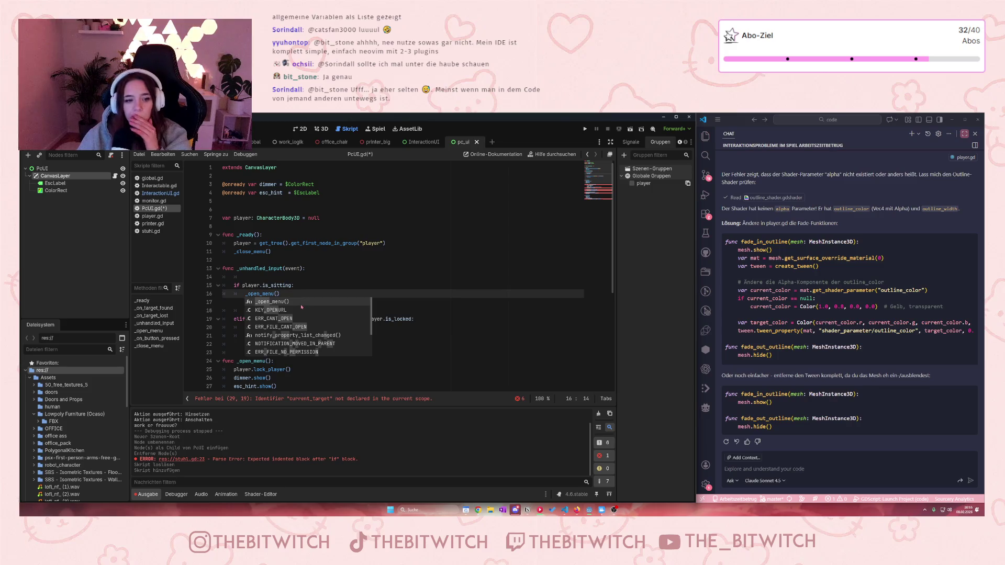
key("Return")
- Delete the action-button building code on lines 29–40
scroll(316, 324, "down", 2)
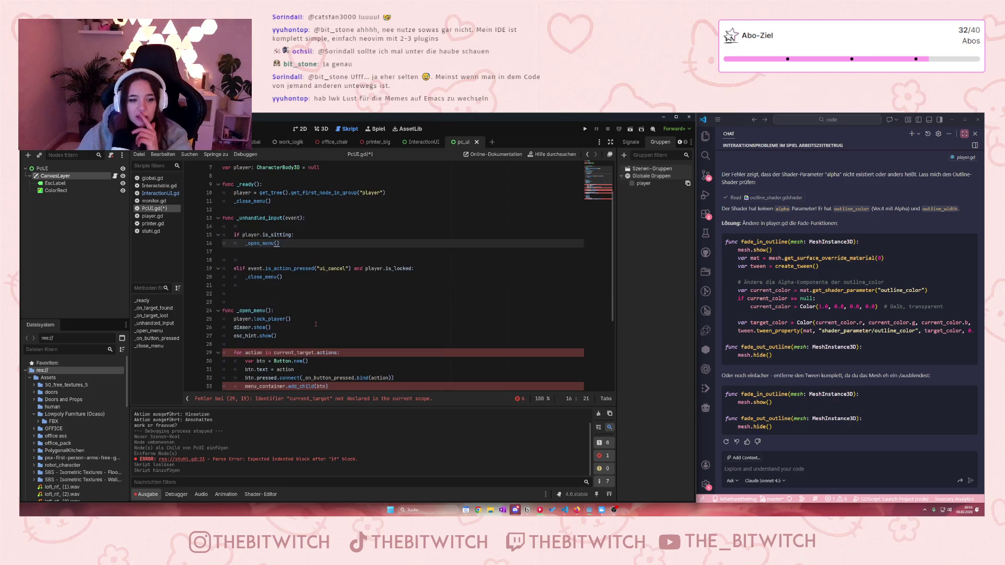
scroll(316, 335, "down", 2)
scroll(282, 303, "down", 1)
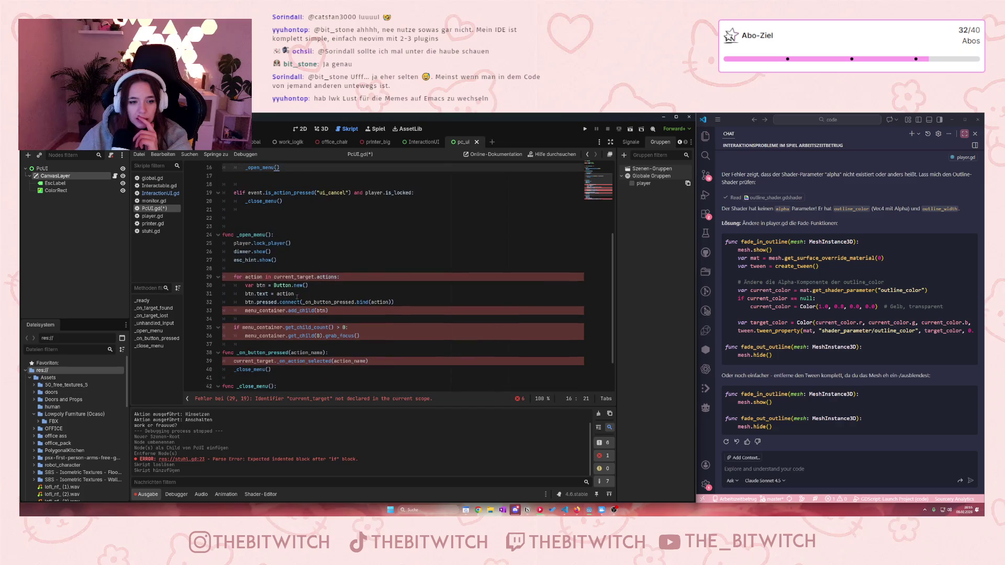
left_click(299, 260)
scroll(299, 268, "down", 1)
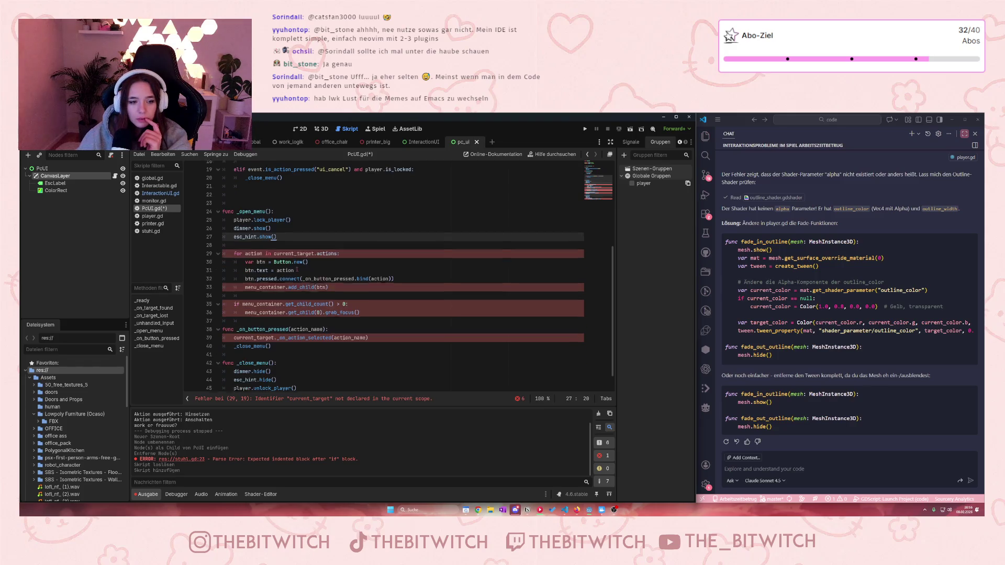
scroll(409, 277, "down", 1)
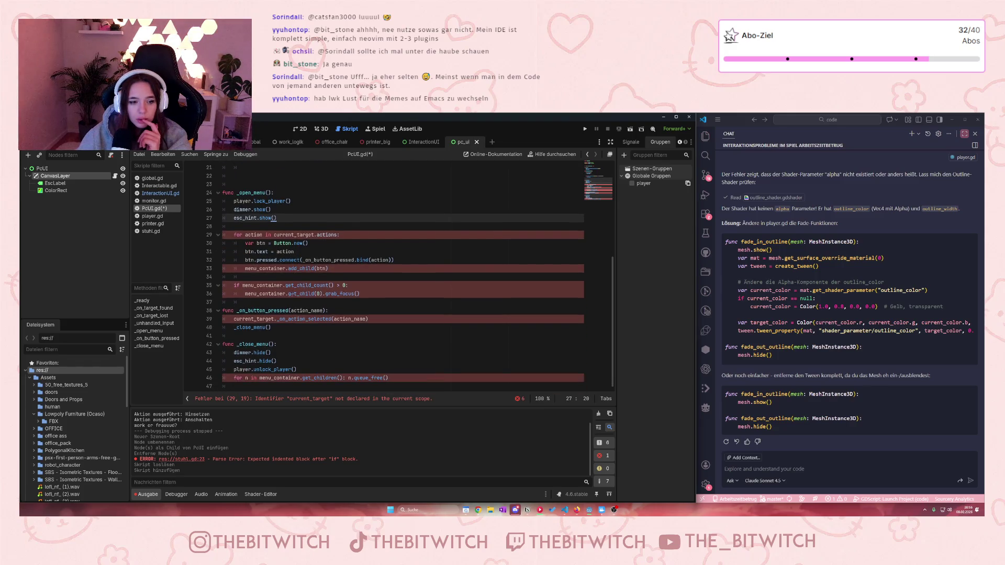
mouse_move(286, 330)
left_mouse_down()
mouse_move(230, 316)
mouse_move(184, 234)
left_mouse_up()
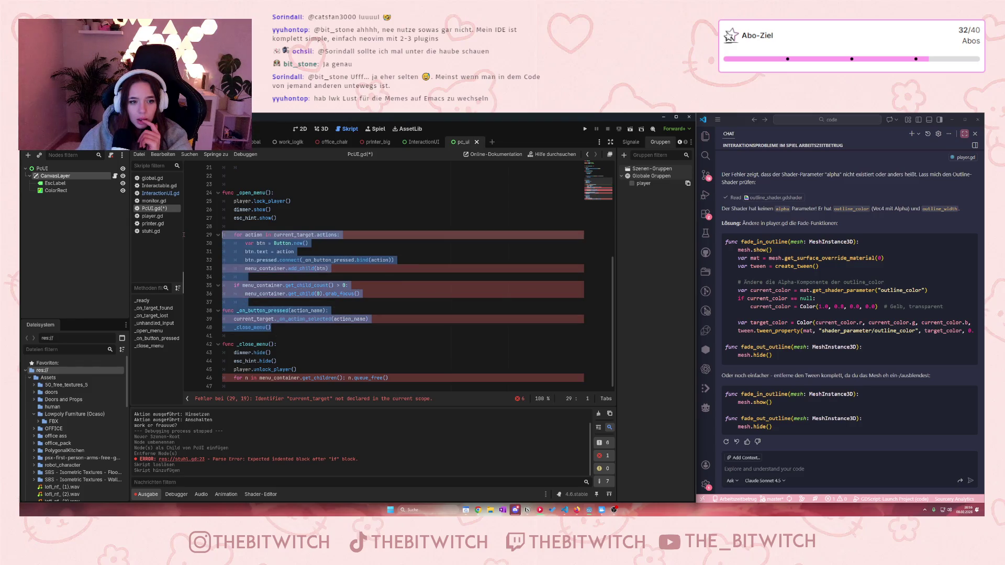
left_click(274, 294)
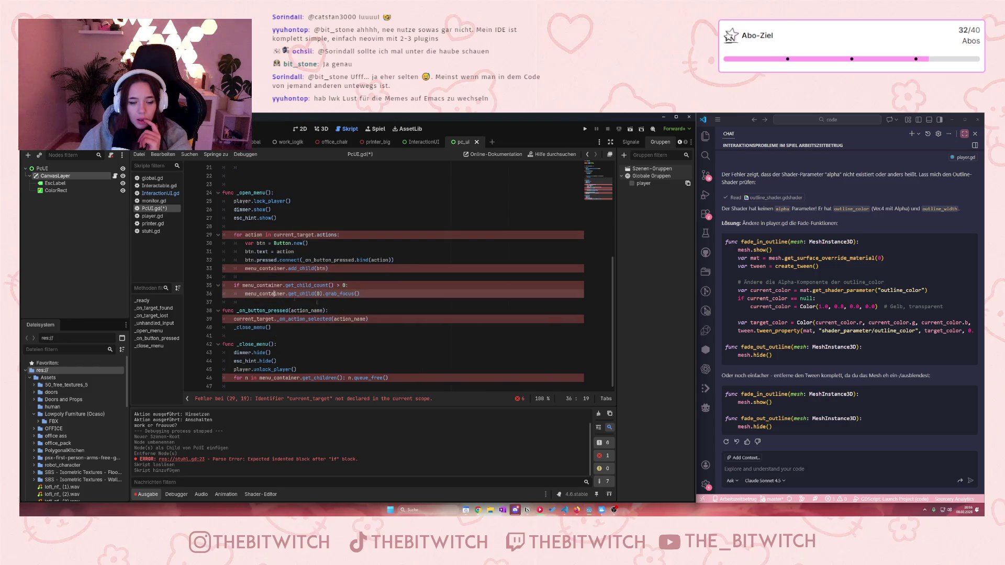
mouse_move(275, 327)
left_mouse_down()
mouse_move(231, 251)
mouse_move(207, 234)
left_mouse_up()
key("BackSpace")
key("BackSpace")
key("BackSpace")
- Delete the menu_container cleanup loop in _close_menu
scroll(265, 286, "up", 5)
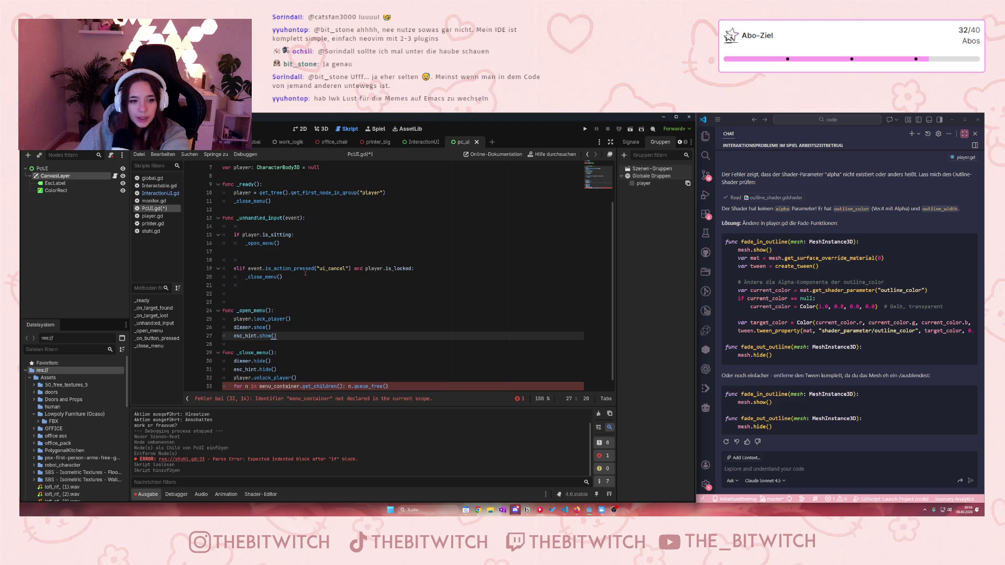
scroll(293, 360, "down", 1)
left_click_drag(253, 384, 374, 366)
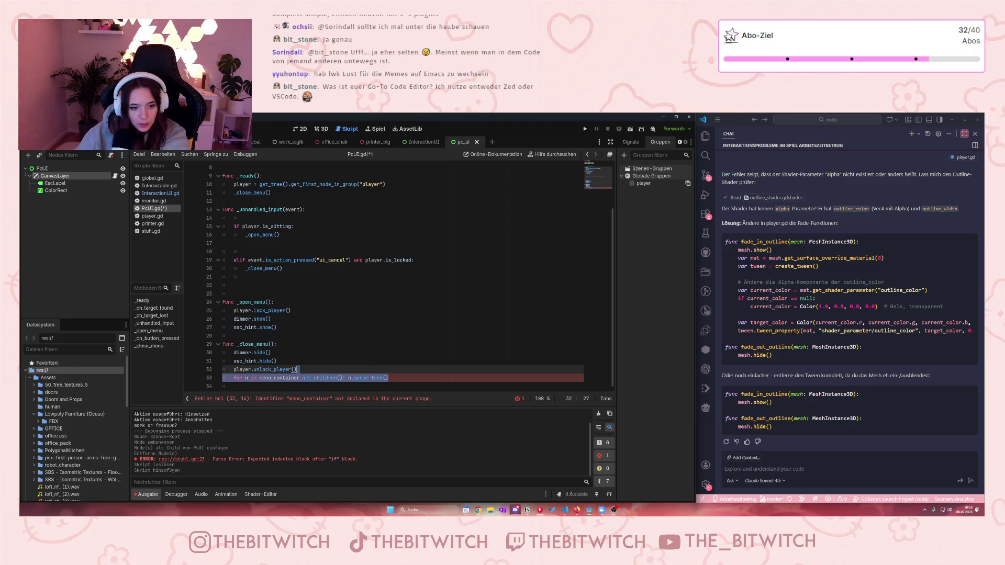
key("BackSpace")
scroll(370, 369, "up", 1)
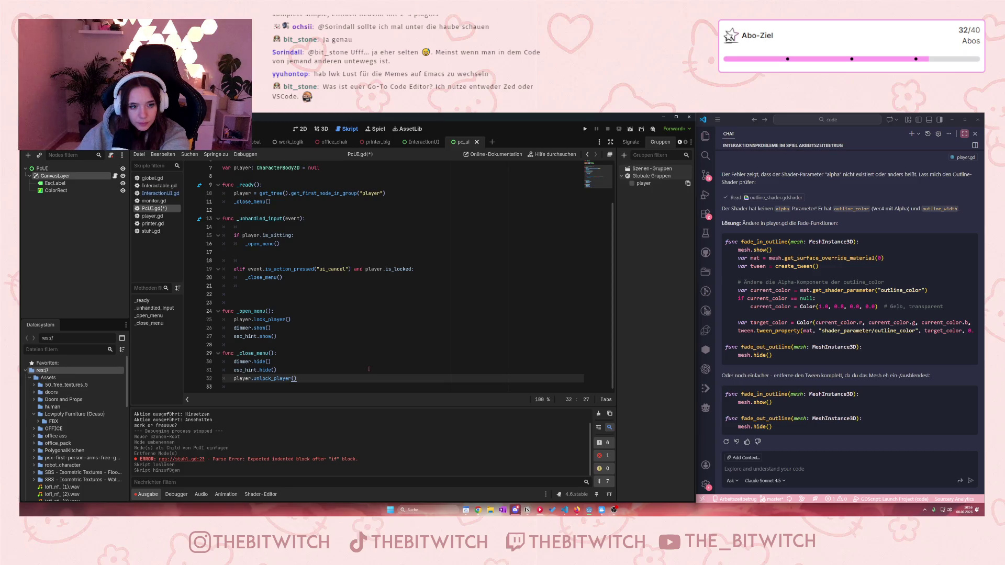
key("Down")
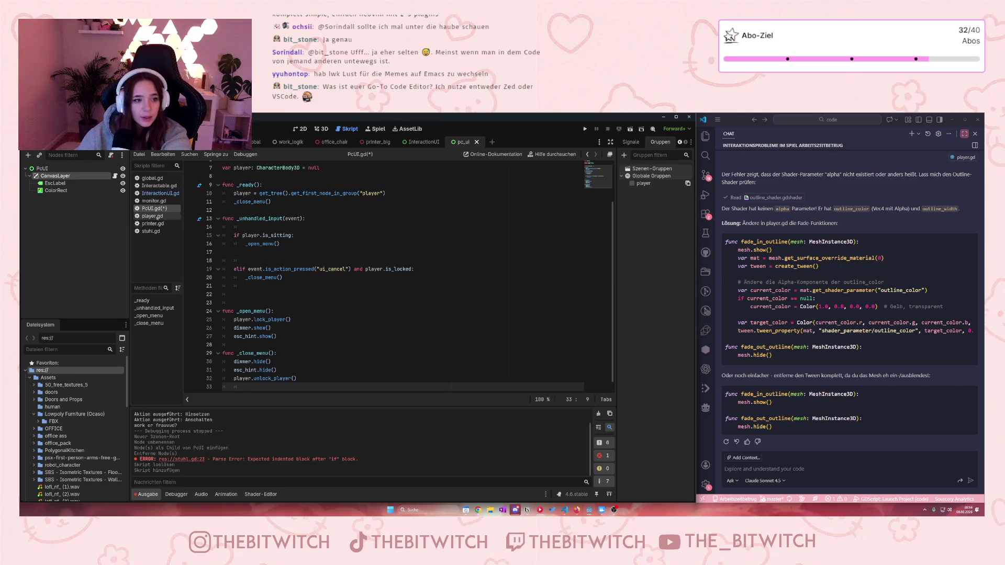
left_click(158, 187)
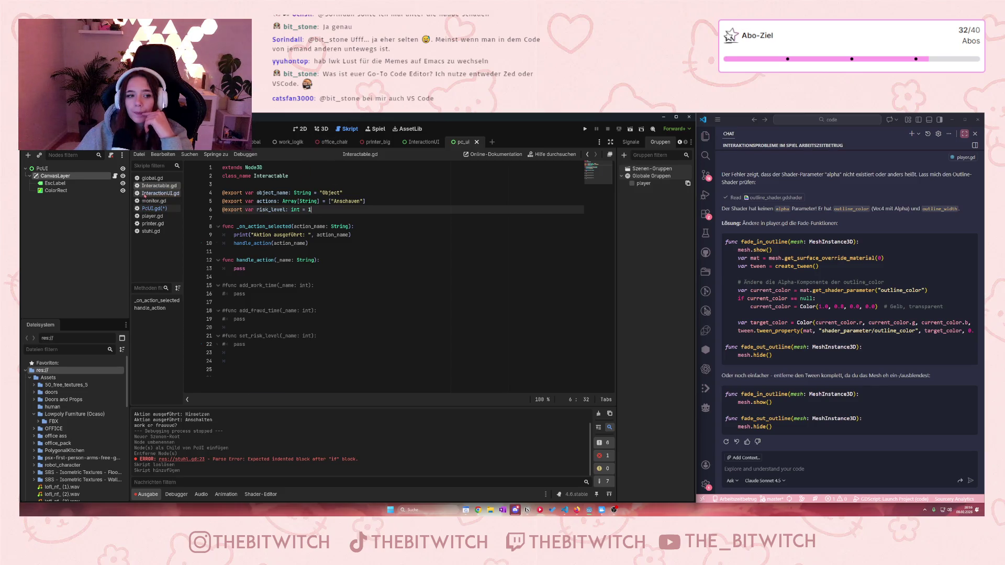
- Scroll through InteractionUI.gd to review its code
left_click(160, 193)
scroll(338, 331, "down", 5)
scroll(338, 331, "down", 6)
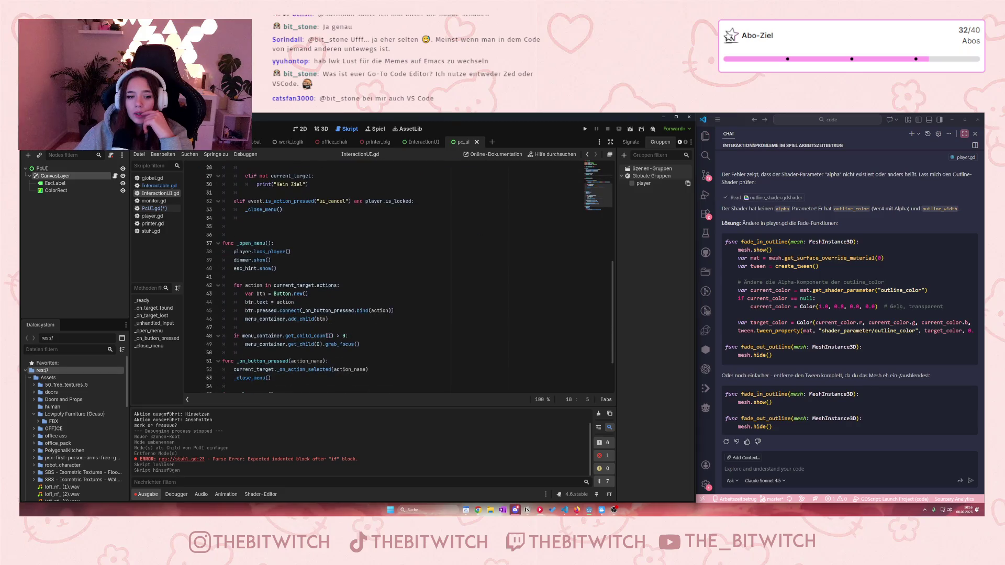
scroll(310, 330, "up", 3)
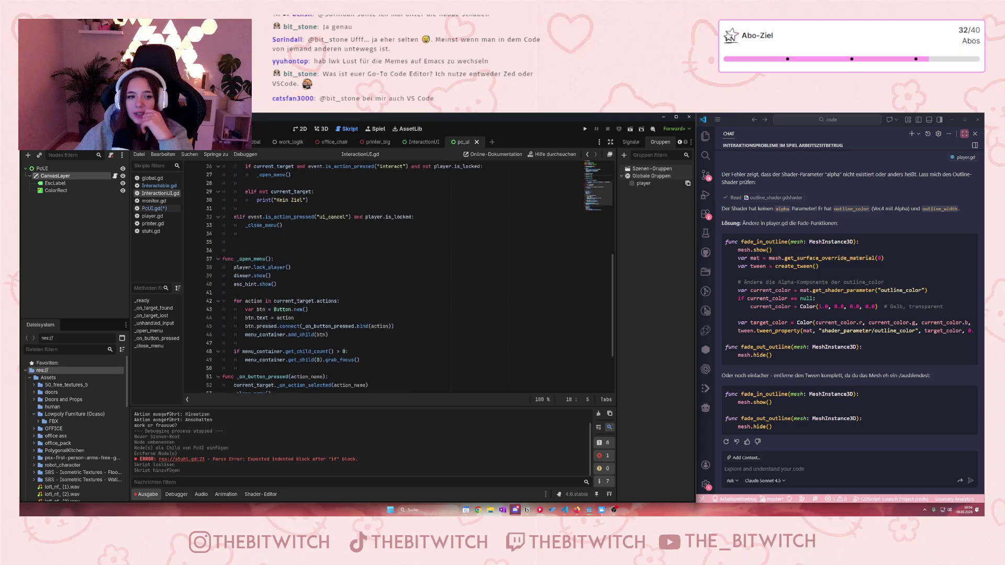
scroll(308, 328, "up", 8)
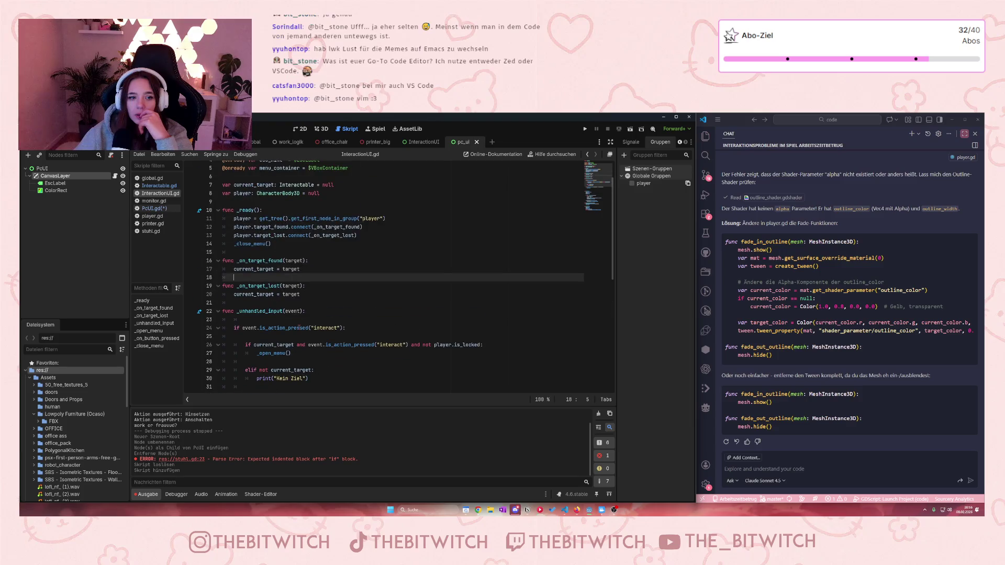
scroll(299, 328, "down", 11)
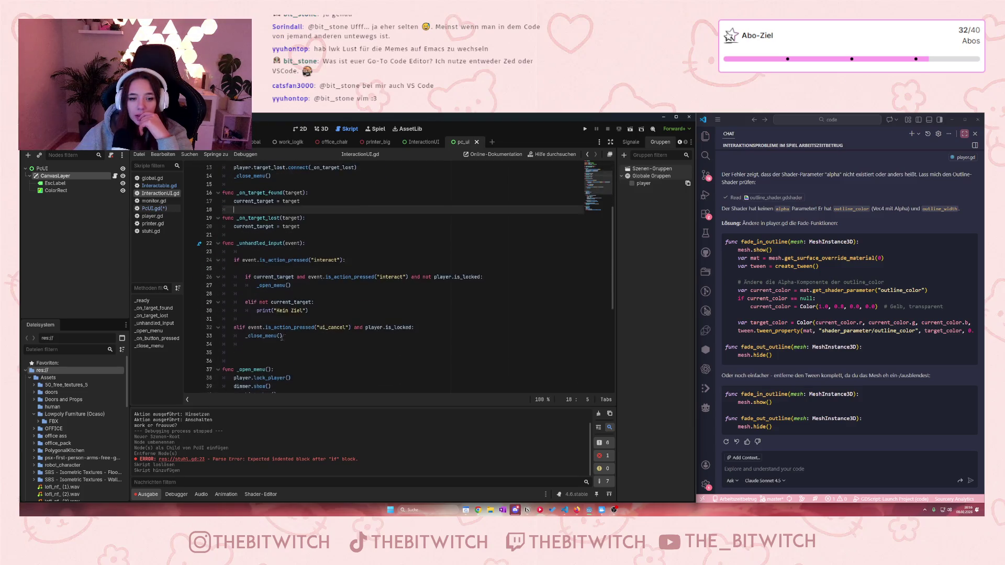
scroll(270, 344, "up", 1)
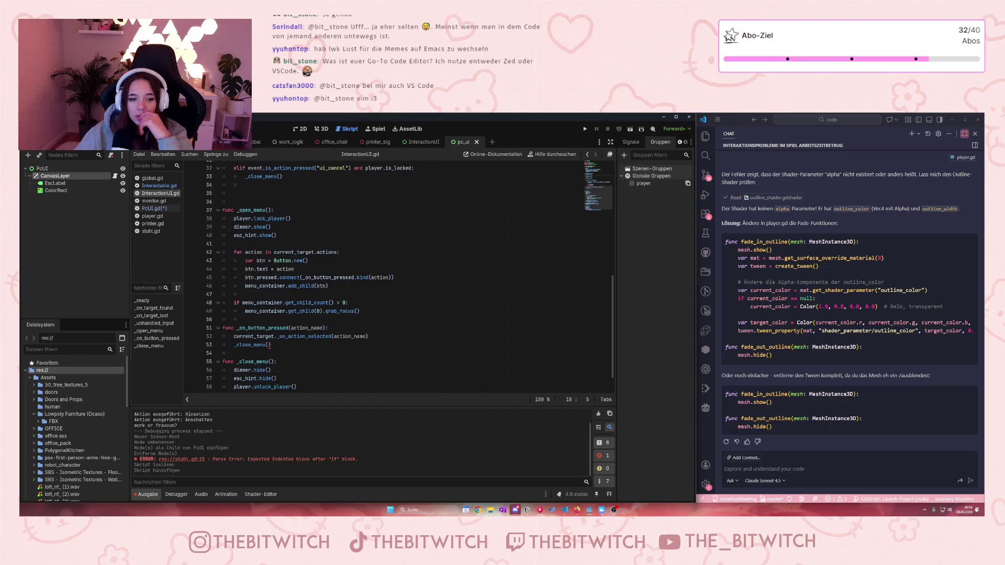
scroll(270, 344, "up", 3)
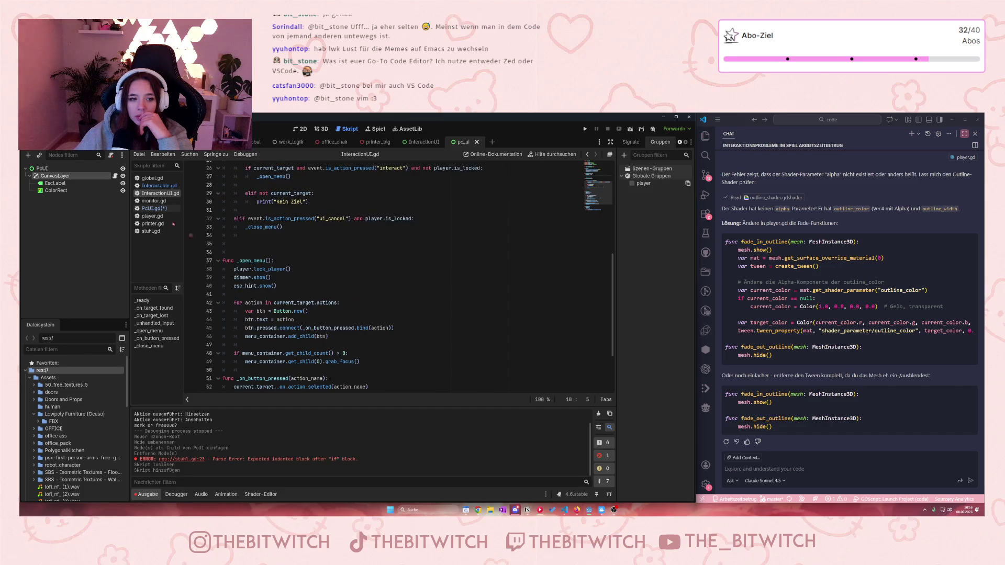
- In stuhl.gd, delete leftover lines 19–24 below handle_action
left_click(151, 230)
left_click(368, 277)
left_click(344, 337)
mouse_move(343, 359)
left_mouse_down()
mouse_move(272, 364)
mouse_move(208, 319)
left_mouse_up()
key("BackSpace")
key("BackSpace")
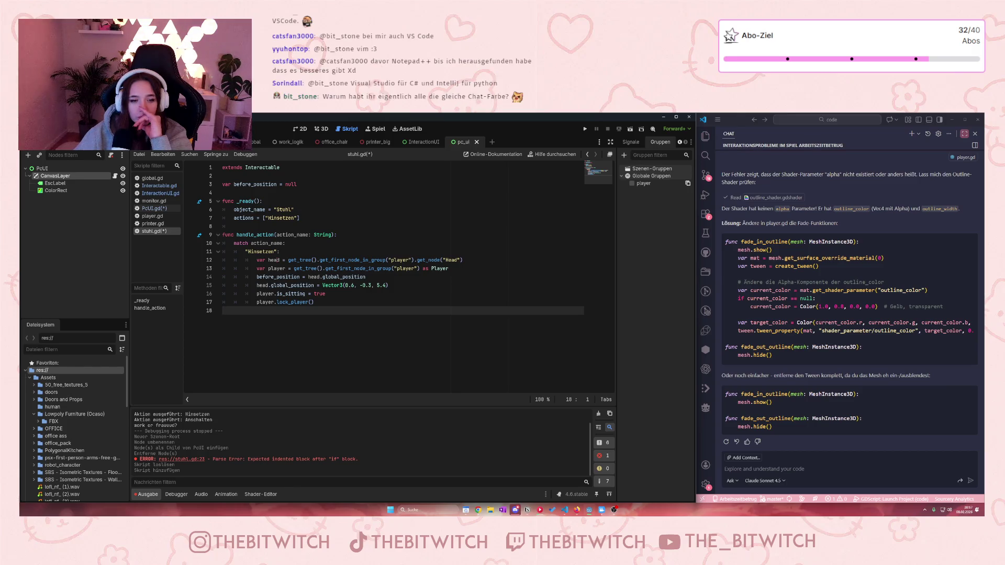
- Check the head position line in stuhl.gd, then type 'player.global_position = Vector3(' in _close_menu
left_click_drag(398, 285, 257, 285)
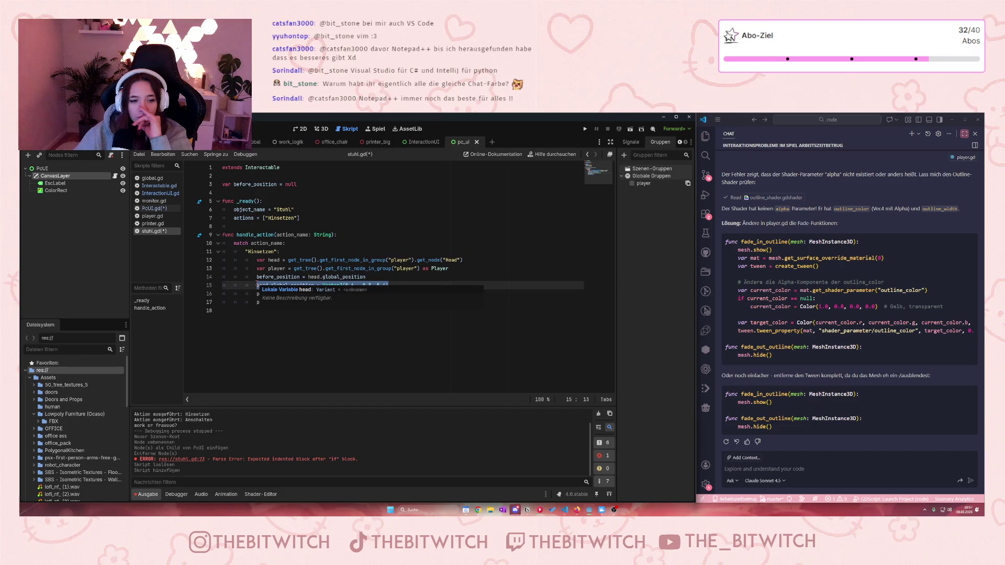
left_click(278, 342)
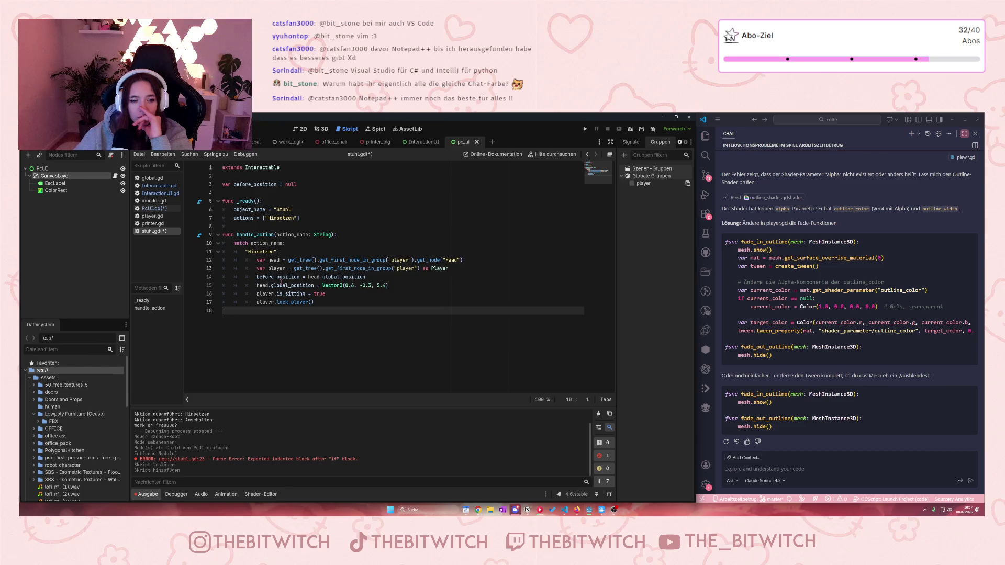
key("alt+Left")
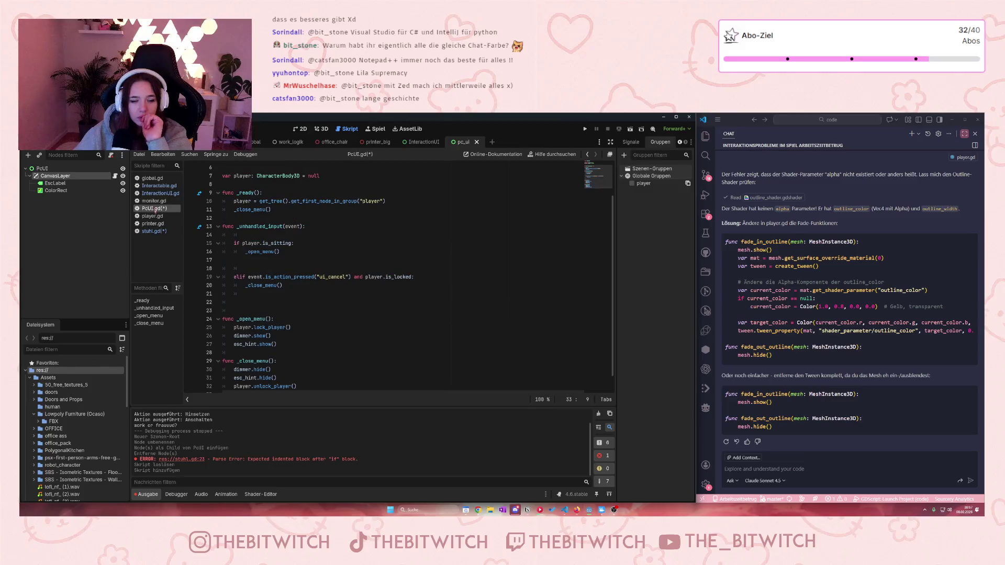
key("BackSpace")
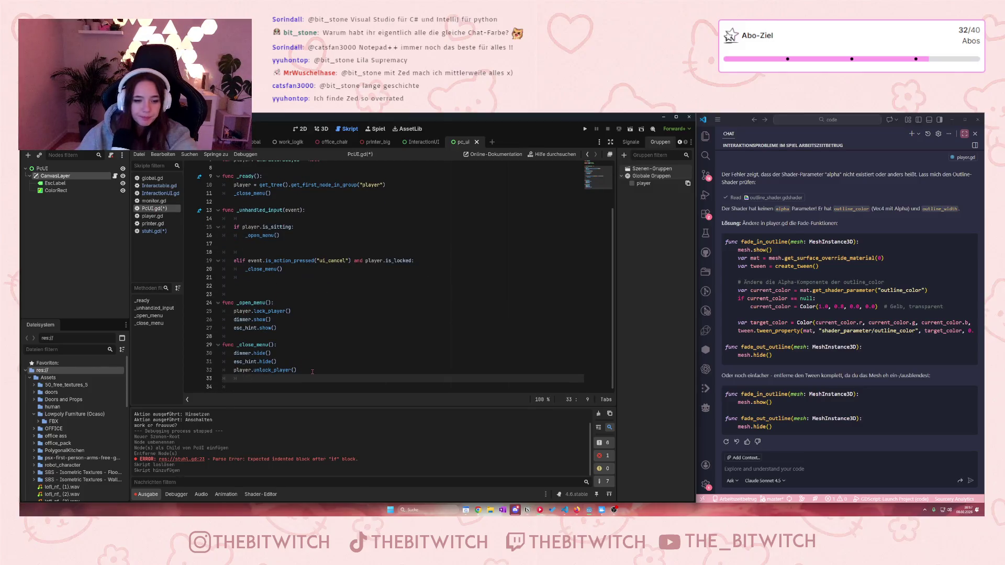
type("player.g")
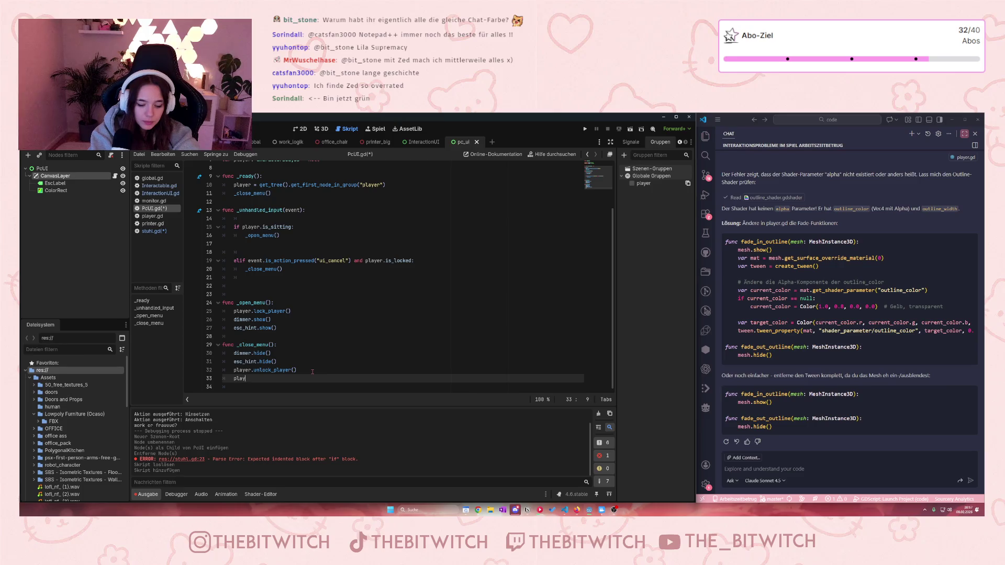
type("lo")
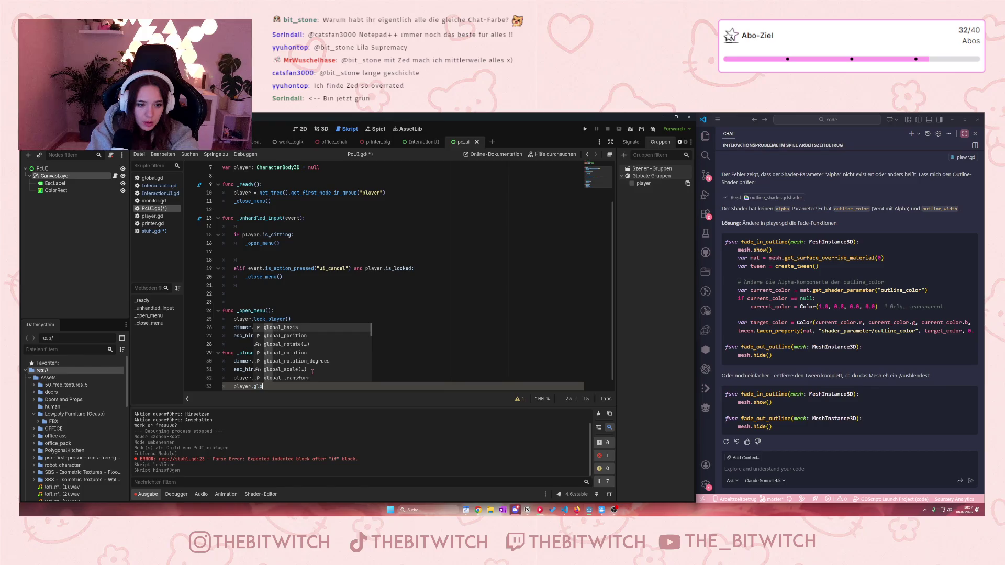
type("bal_")
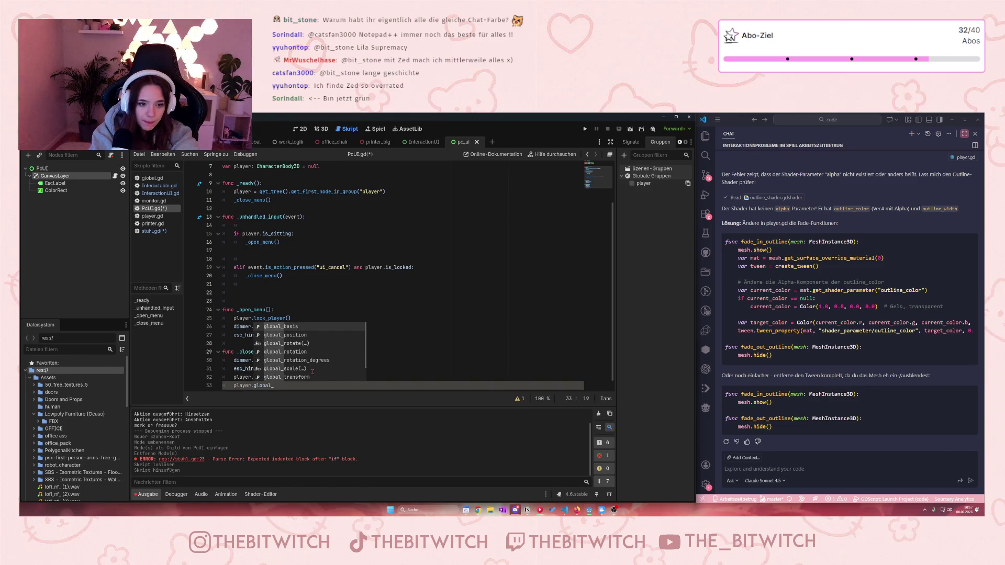
key("Down")
key("Return")
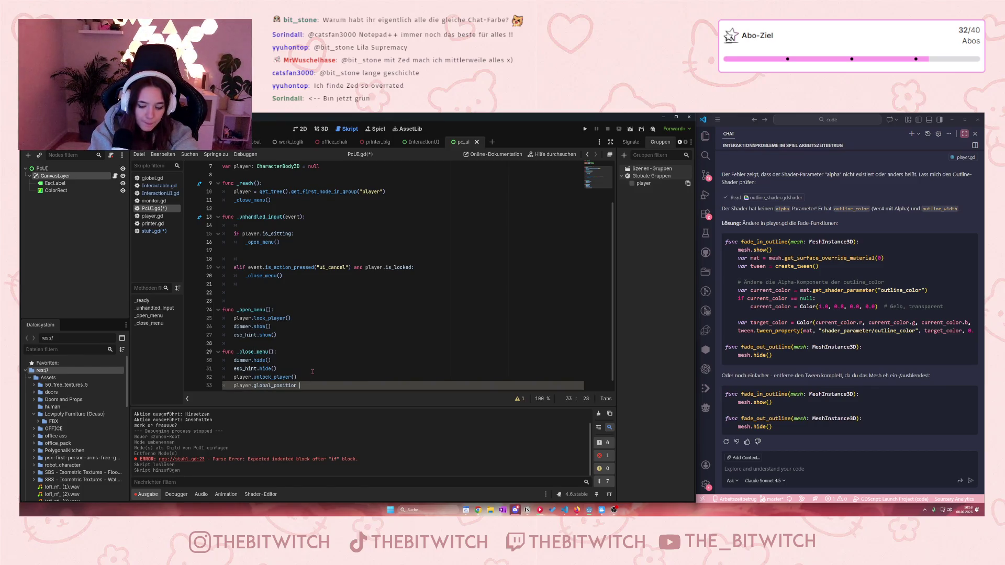
type("= Vec")
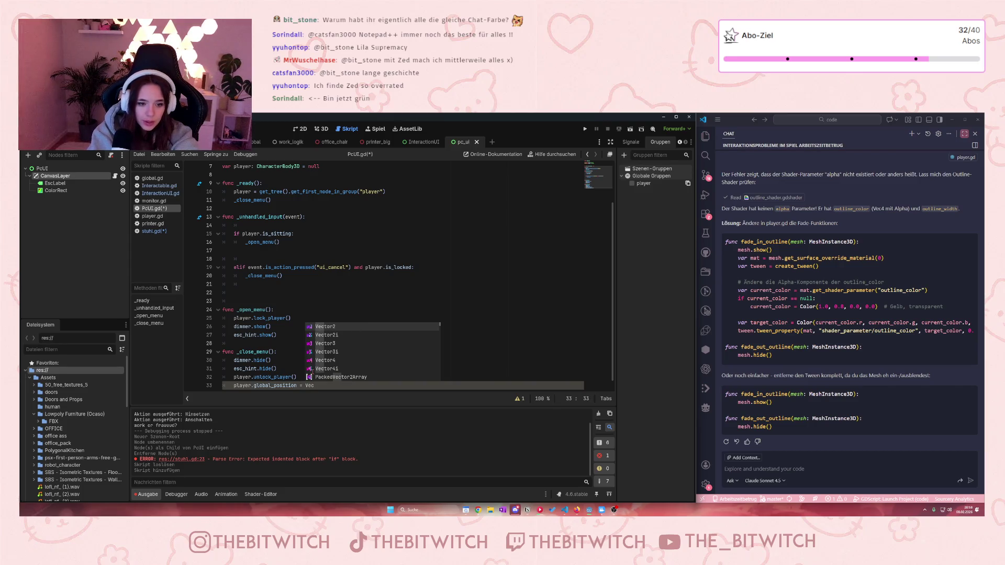
type("#")
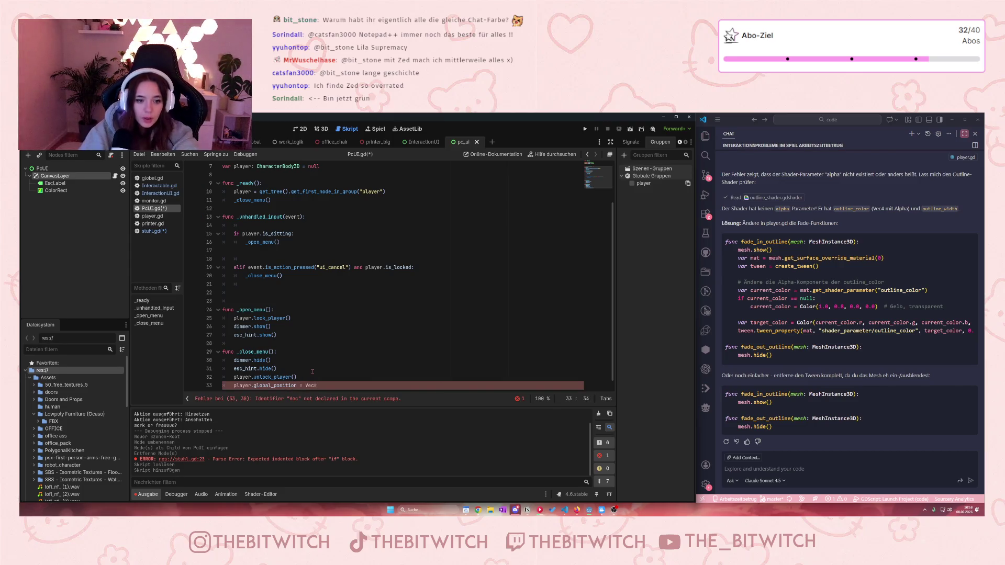
key("BackSpace")
type("t")
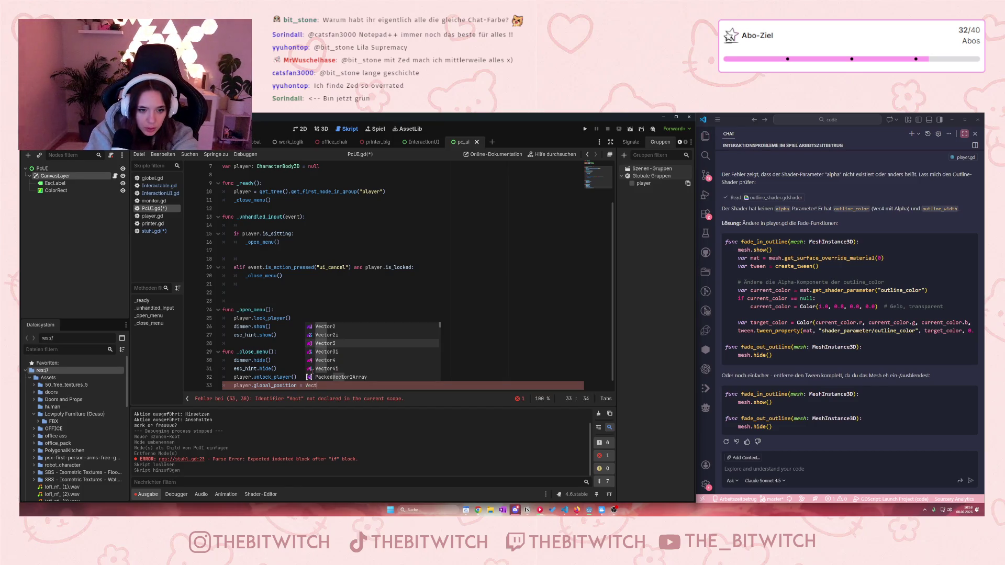
key("Return")
type("(")
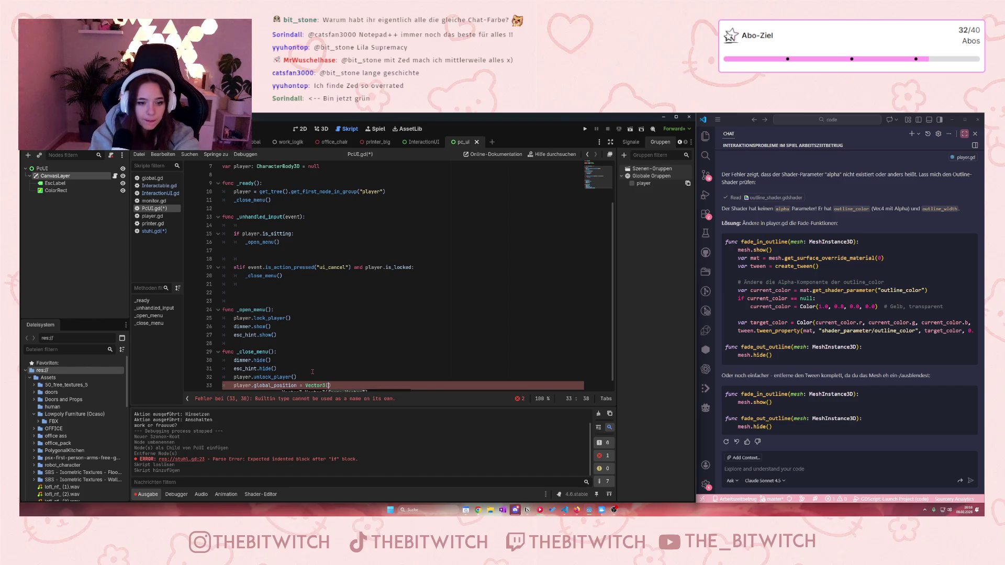
- Copy the coordinates 0.6, -0.3, 5.4 from stuhl.gd, save, and paste them into Vector3
left_click(162, 194)
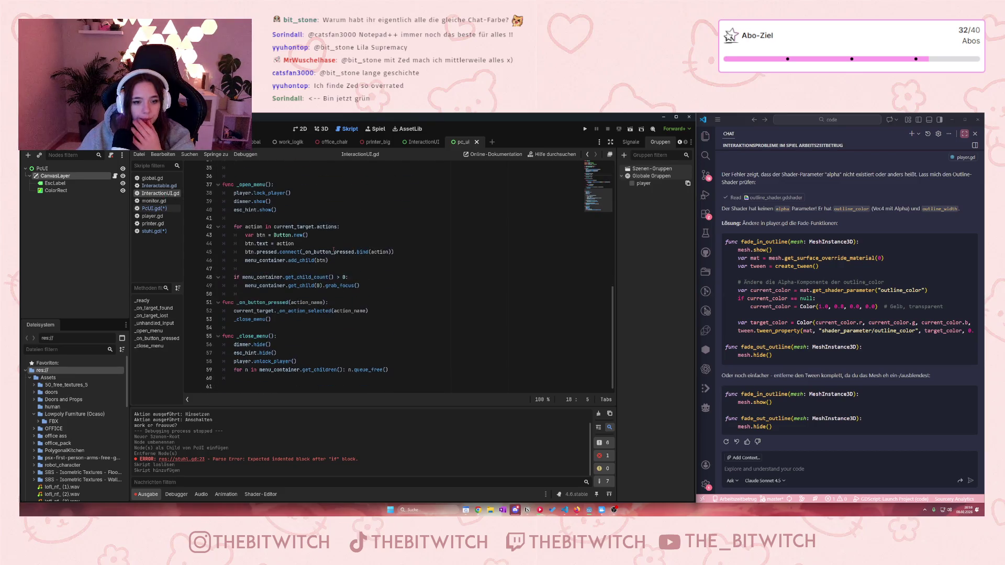
left_click(154, 232)
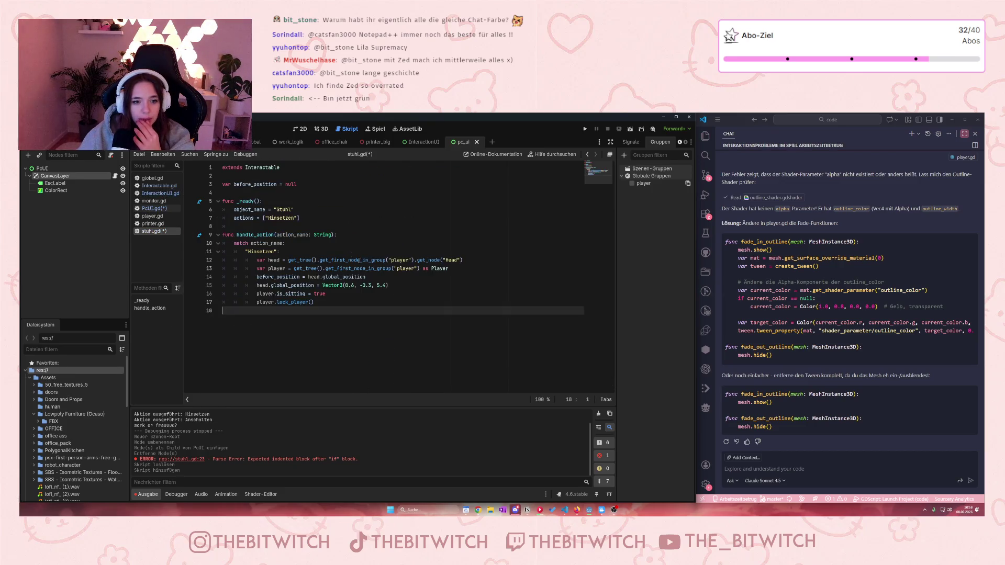
left_click_drag(346, 285, 387, 285)
key("ctrl+c")
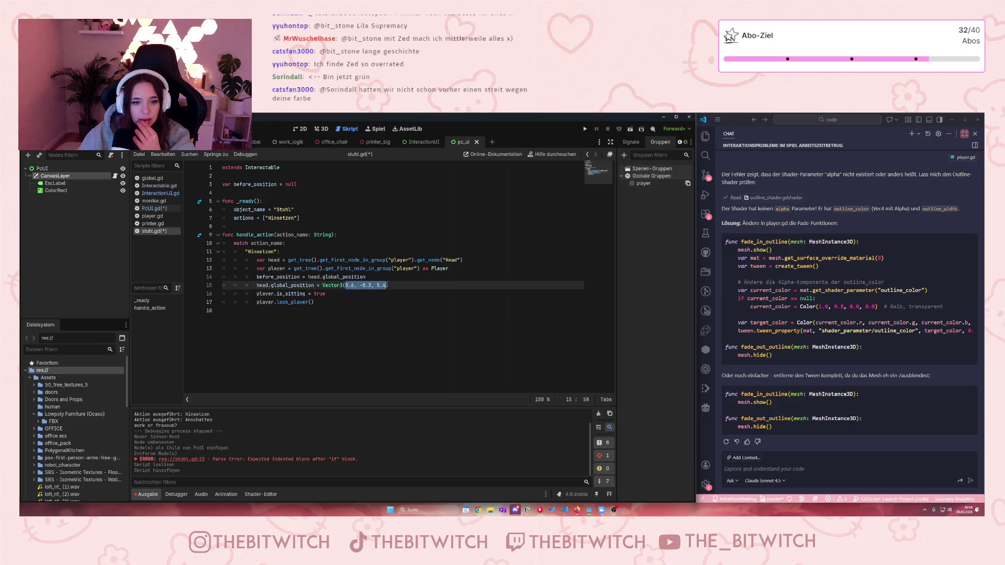
left_click(276, 318)
key("ctrl+s")
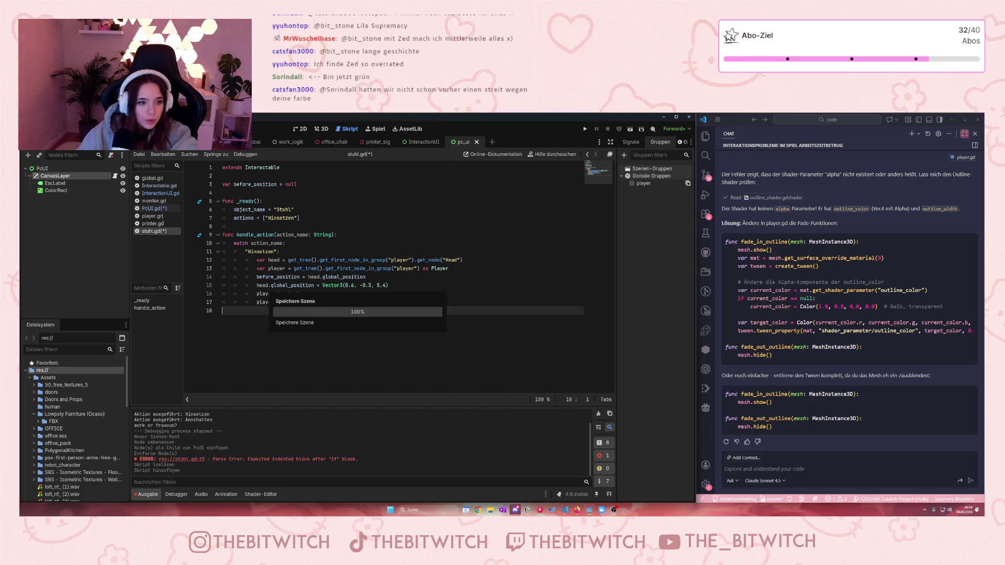
left_click(152, 208)
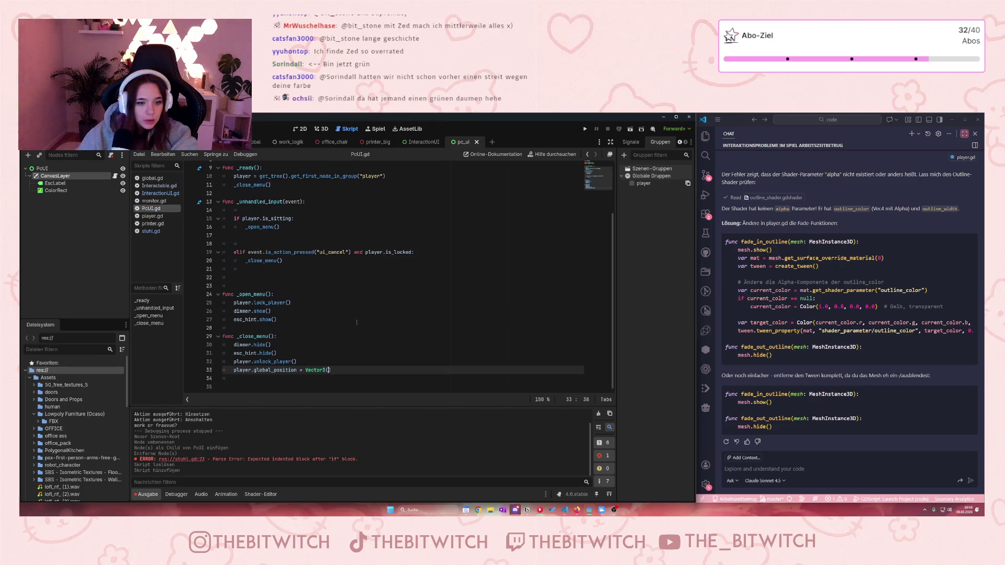
key("ctrl+v")
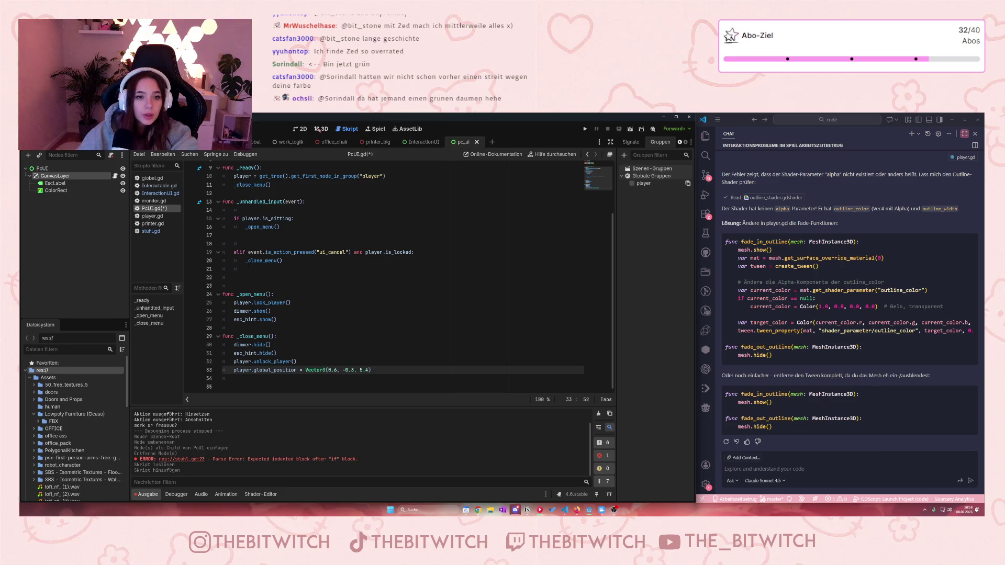
left_click(131, 142)
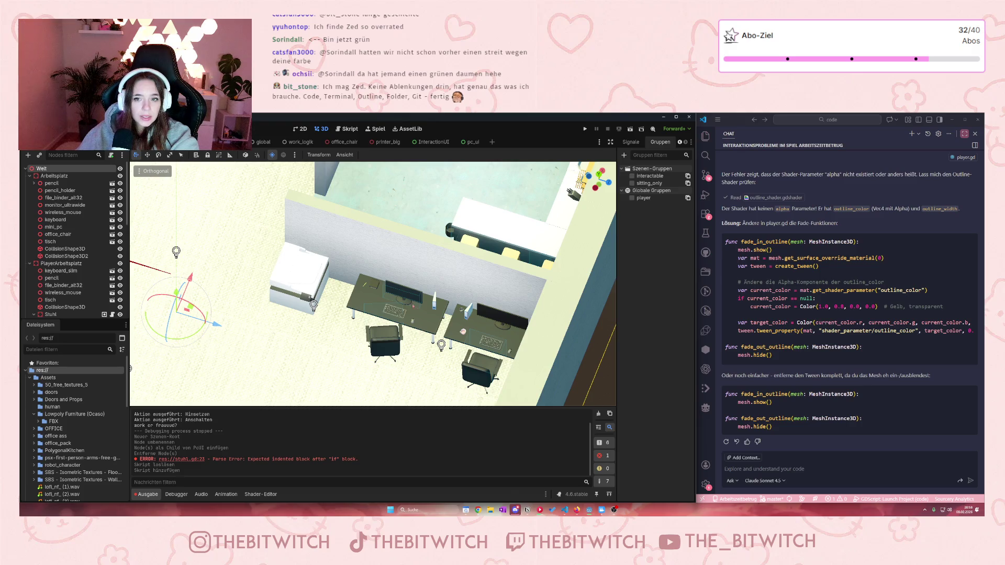
- Inspect the Welt node's Transform in the office scene and open the Monitor node's script
left_click(680, 142)
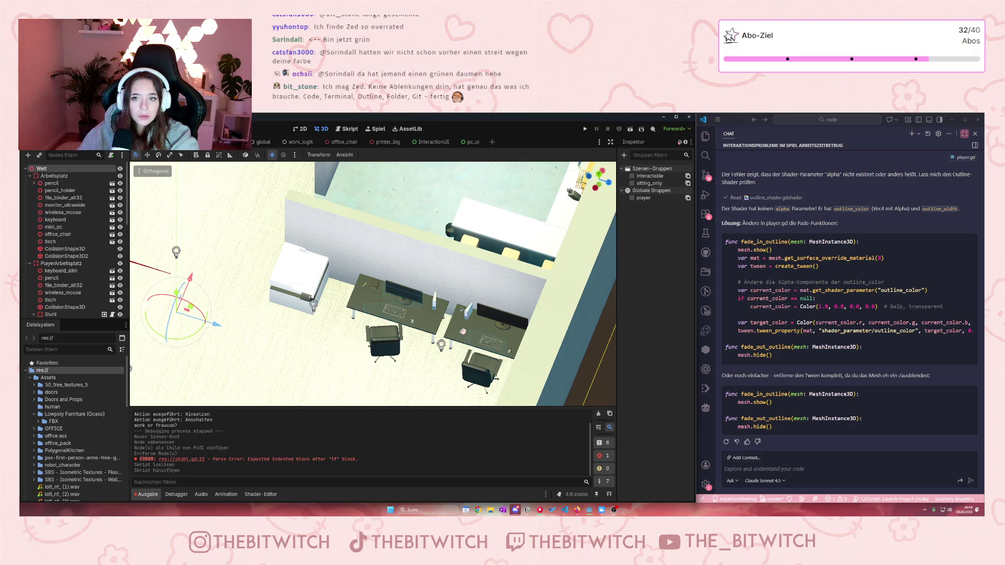
left_click(641, 142)
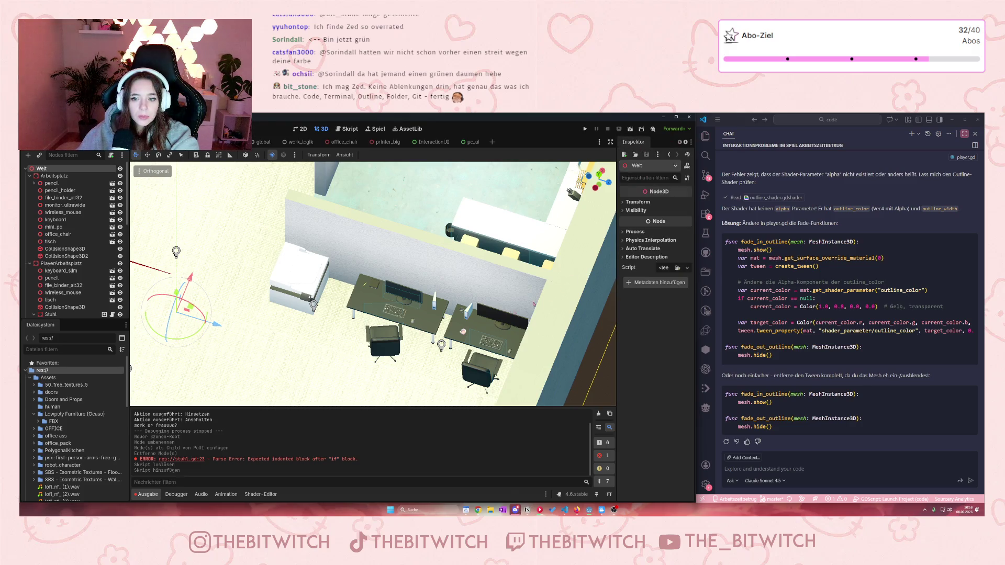
left_click(638, 201)
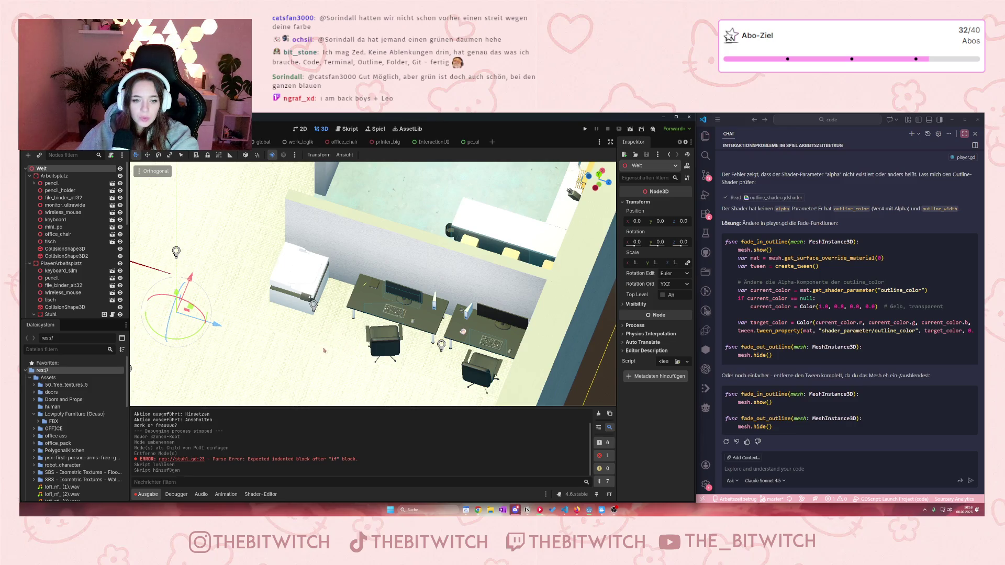
key("ctrl")
key("ctrl")
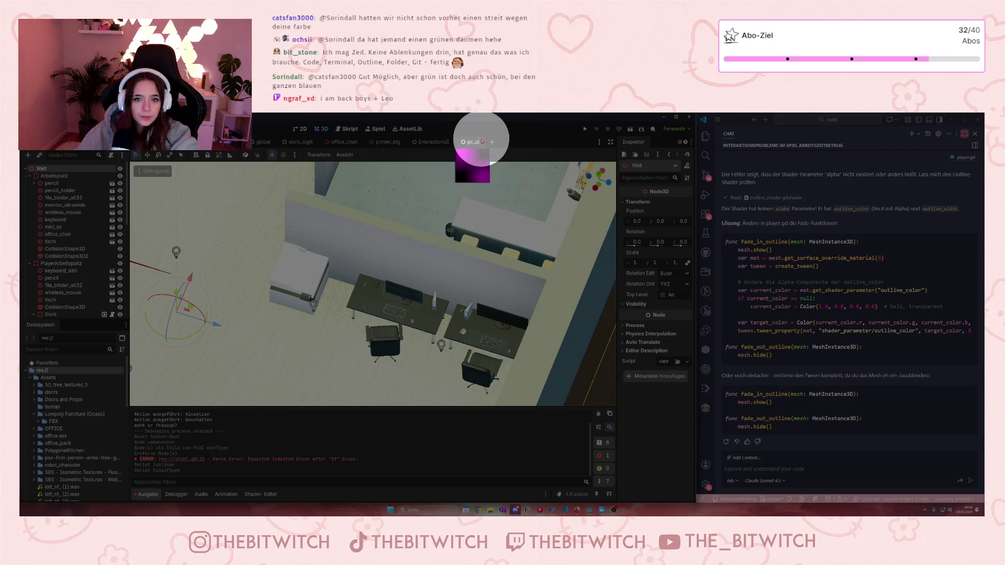
left_click(427, 141)
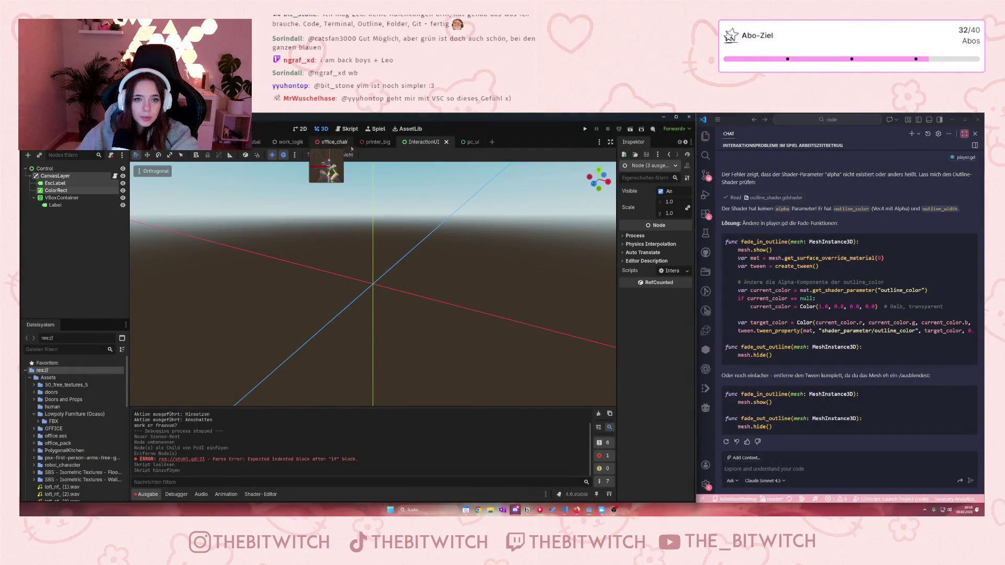
left_click(157, 142)
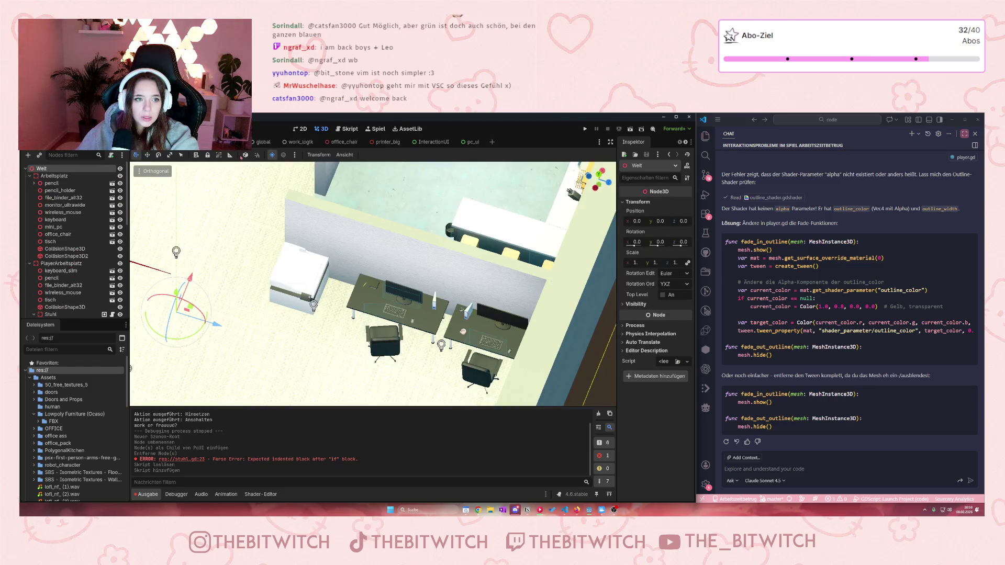
left_click(107, 129)
mouse_move(131, 170)
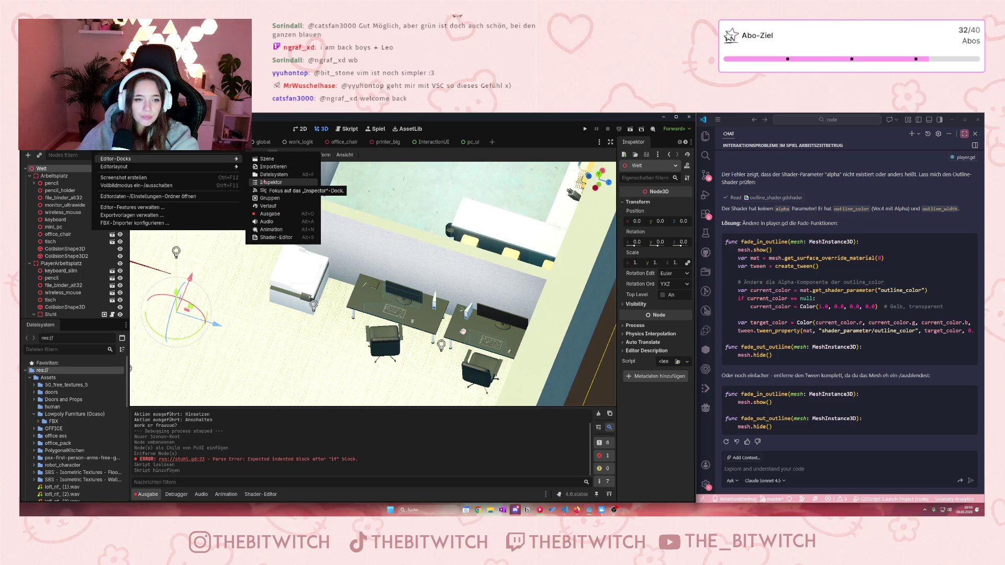
left_click(47, 243)
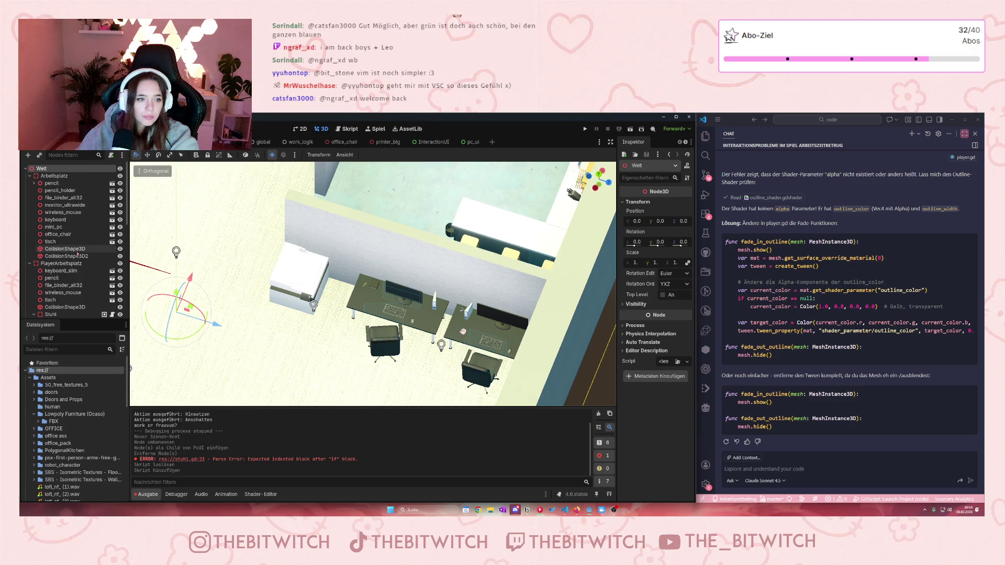
scroll(73, 246, "down", 3)
left_click(112, 261)
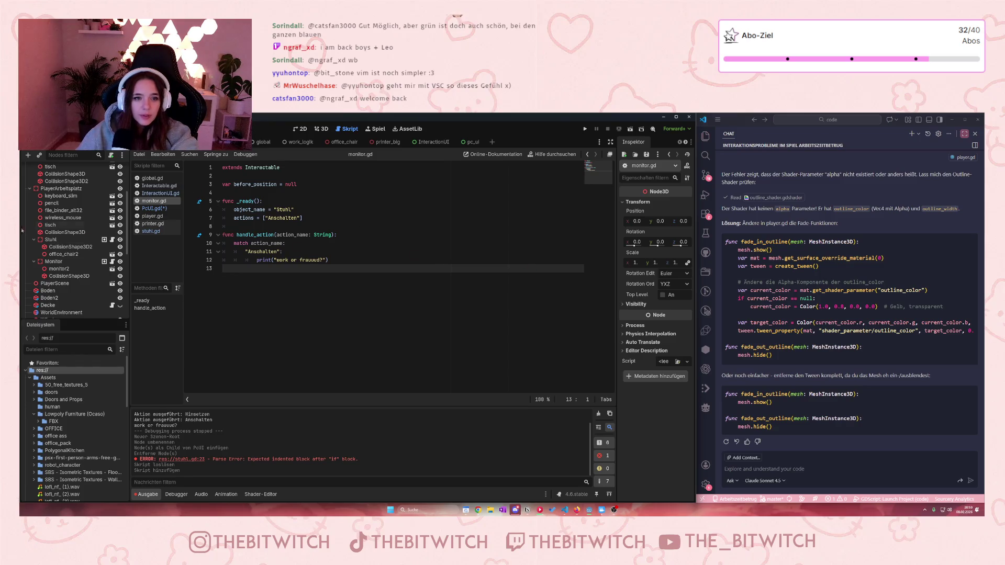
- In PcUI.gd, change the return position's z value from 5.4 to 5.2 and save
left_click(153, 209)
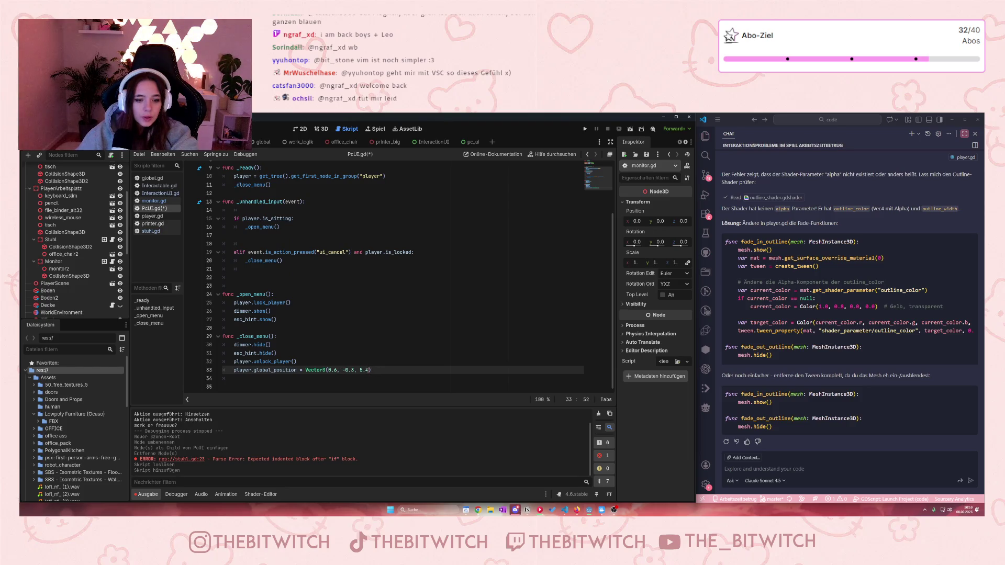
key("shift+Left")
type("2")
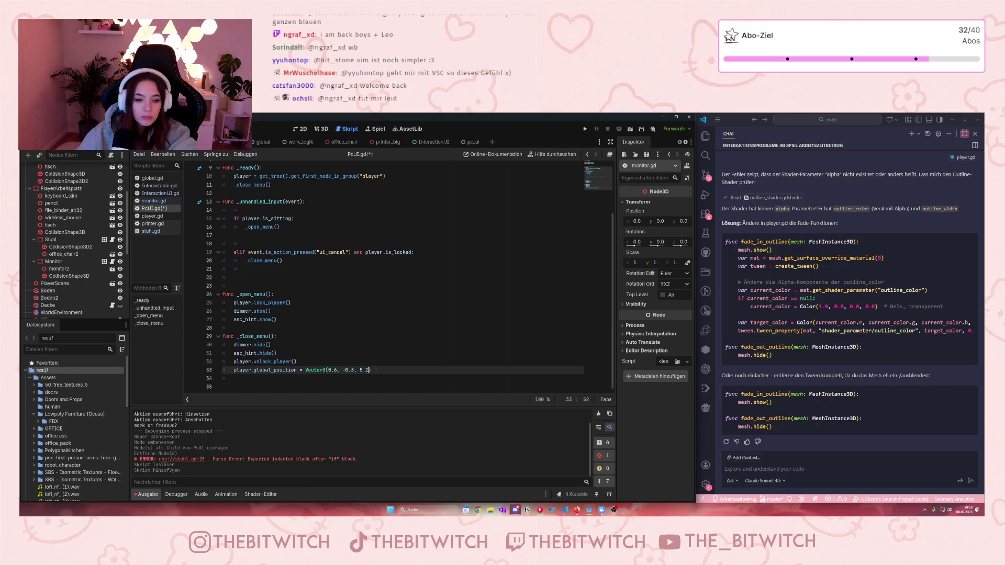
left_click(375, 353)
key("ctrl+s")
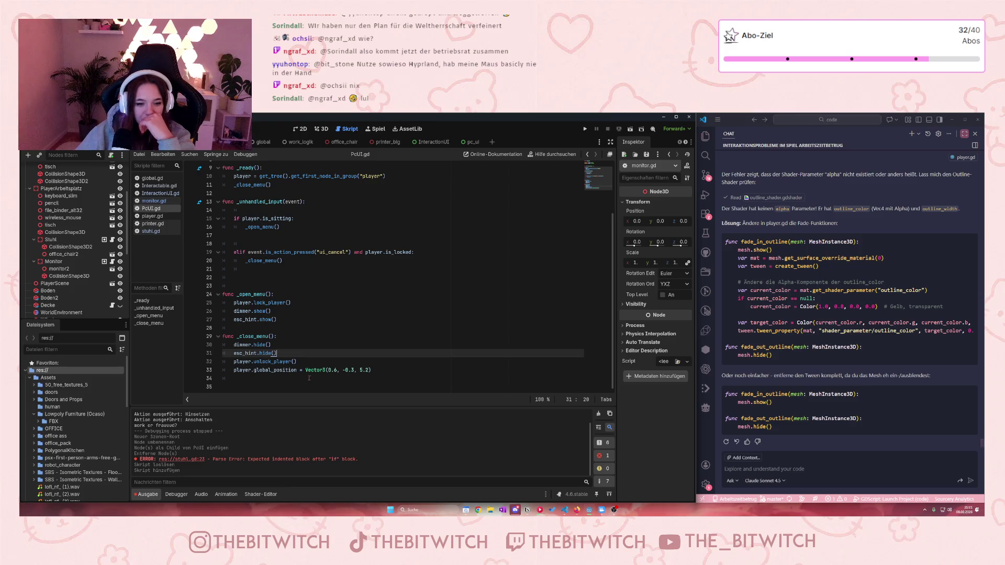
- Save the scene and scripts, then run the game to test the sitting menu
key("Up")
key("ctrl+s")
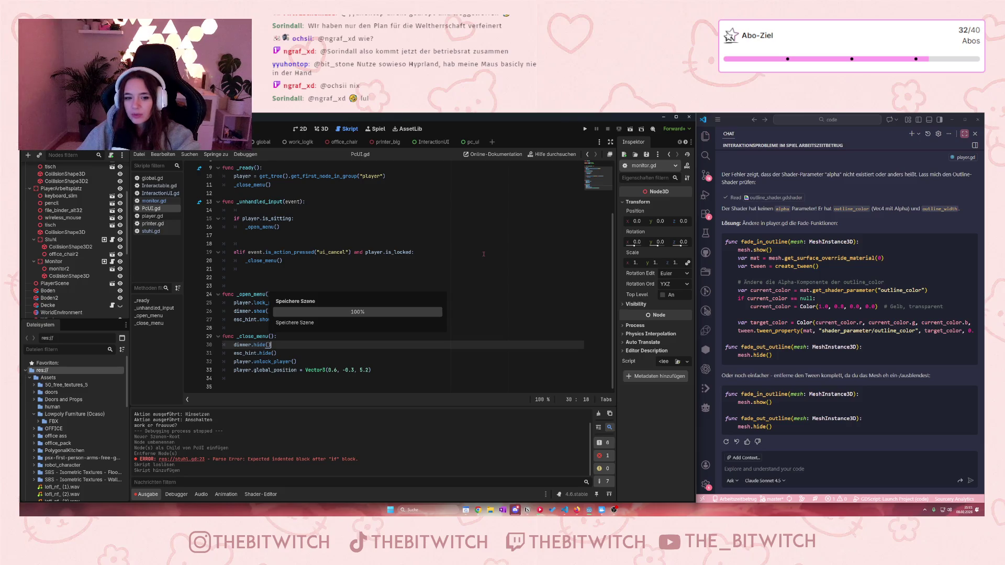
left_click(585, 129)
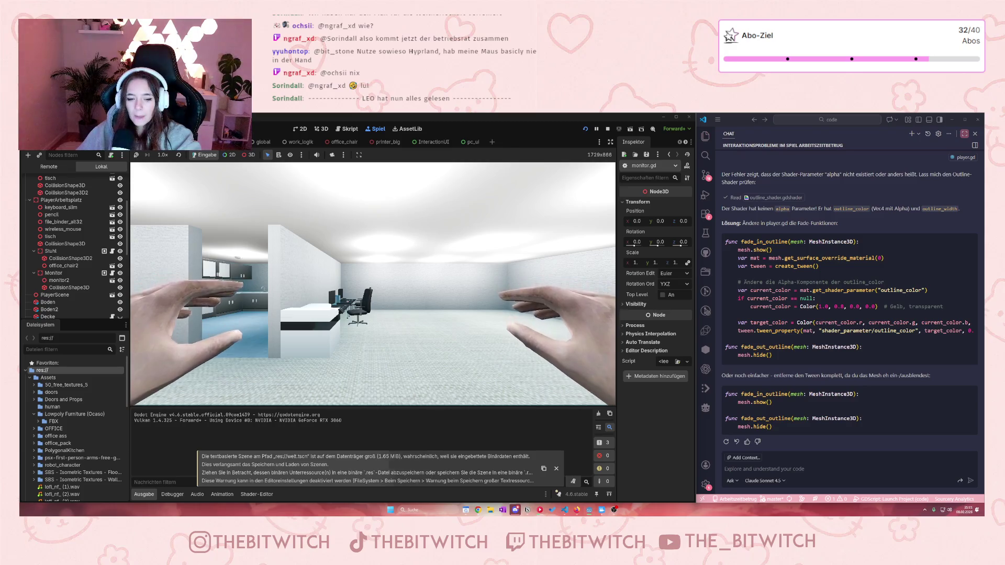
- Walk toward the desks and use E on the office chair to sit down
key("w")
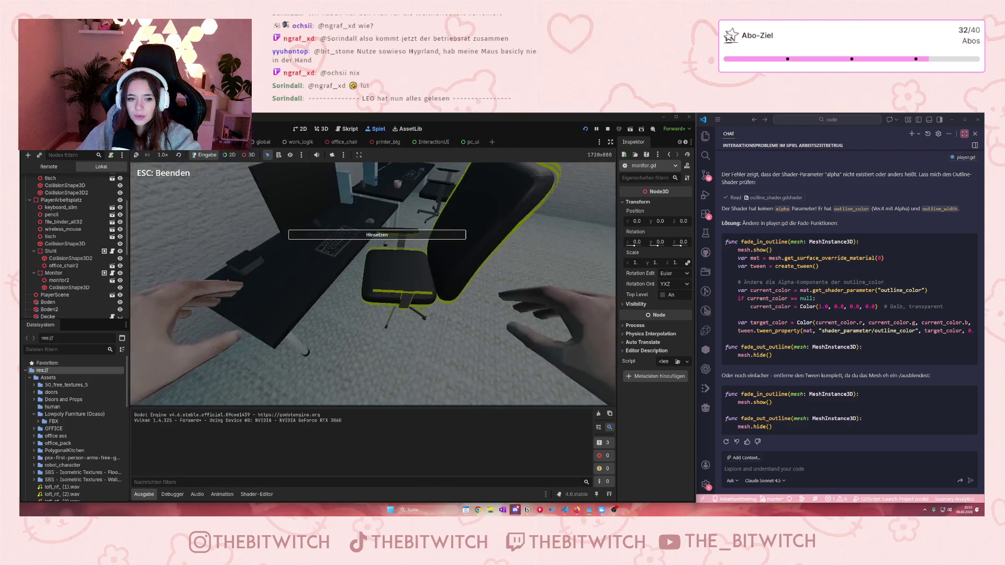
key("e")
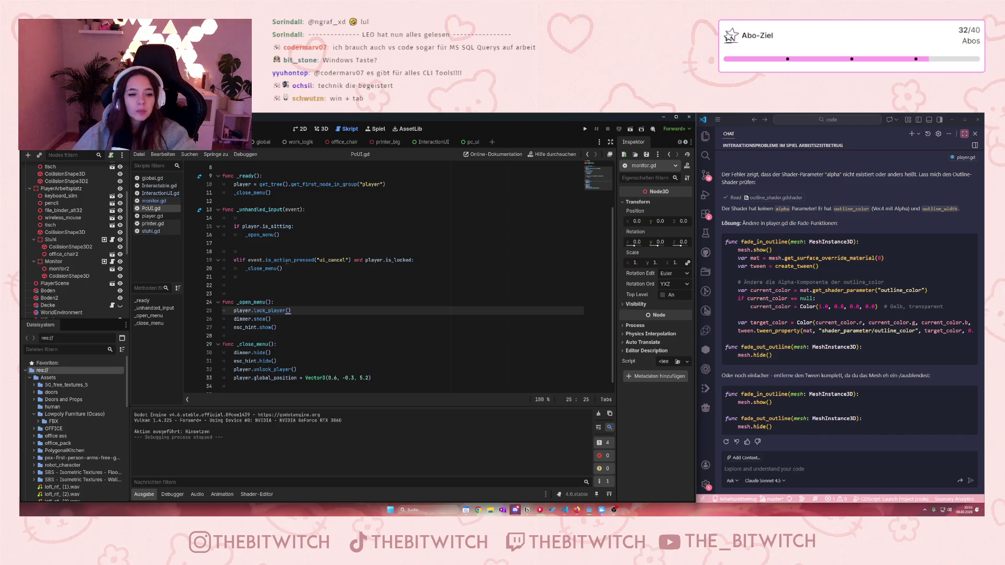
- Delete the dimmer.show() line from _open_menu in PcUI.gd
mouse_move(268, 236)
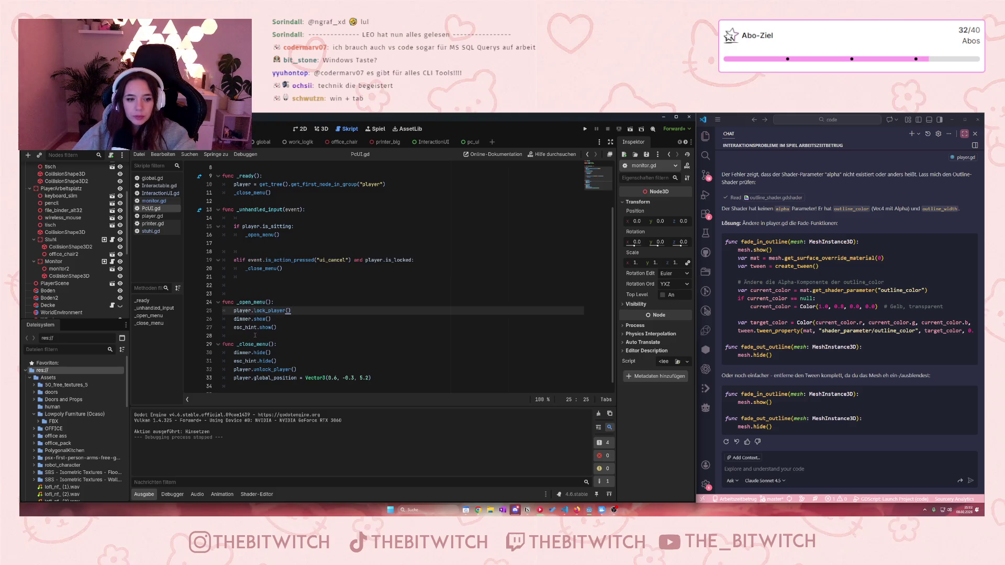
left_click_drag(277, 328, 234, 319)
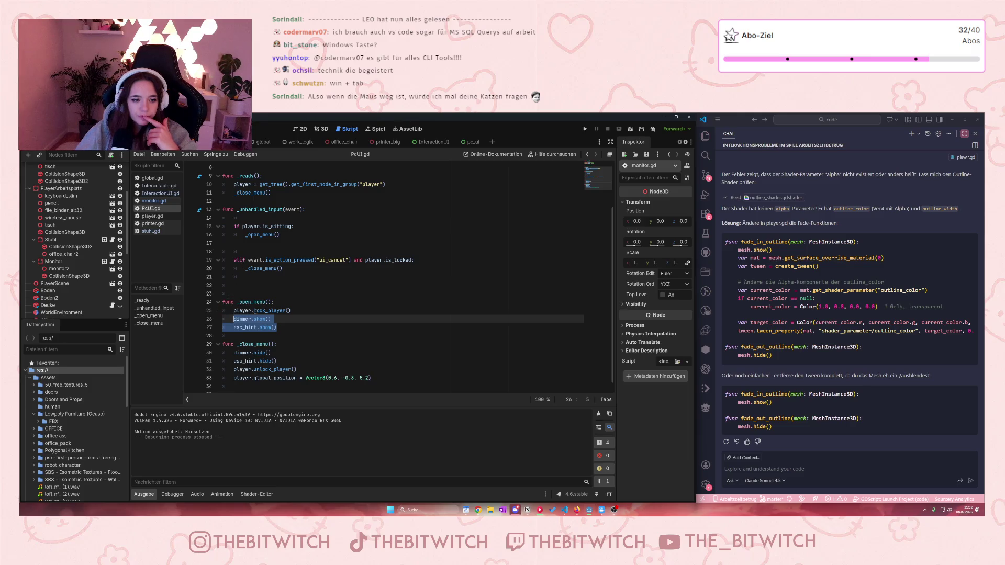
left_click_drag(291, 311, 237, 310)
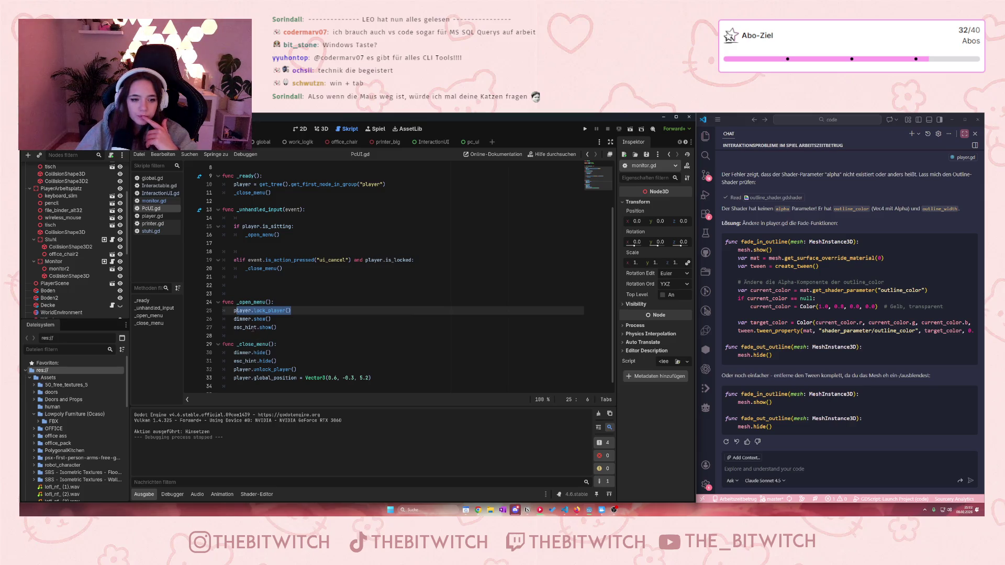
left_click_drag(277, 327, 223, 319)
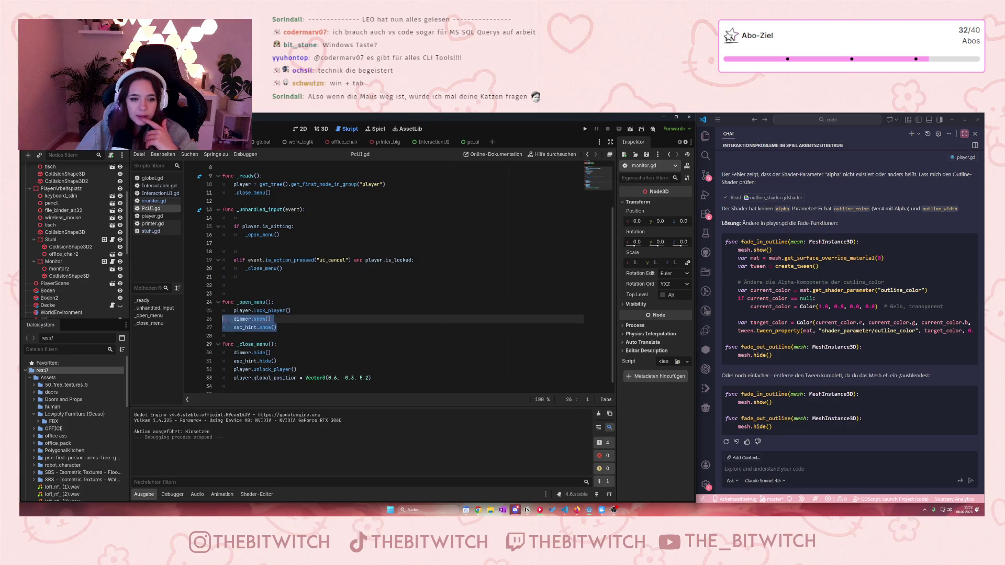
left_click(277, 327)
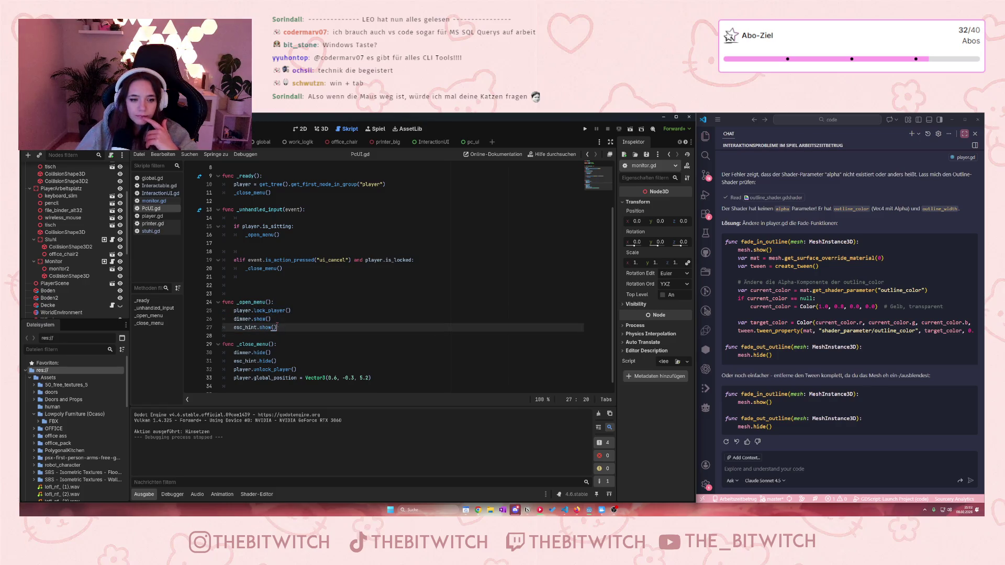
left_click_drag(278, 321, 234, 319)
key("BackSpace")
key("BackSpace")
key("BackSpace")
scroll(351, 327, "up", 3)
left_click_drag(322, 185, 222, 184)
key("BackSpace")
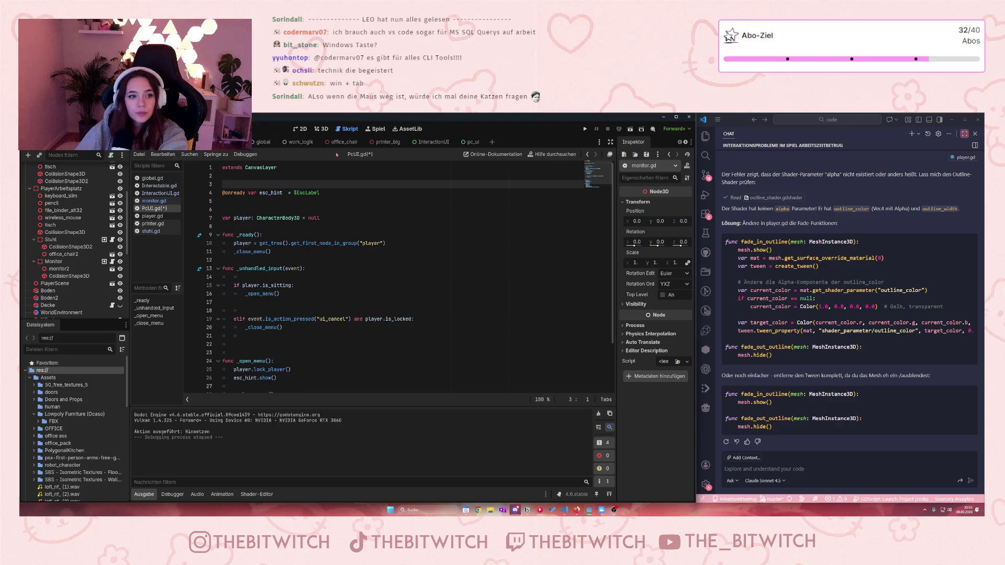
left_click(471, 142)
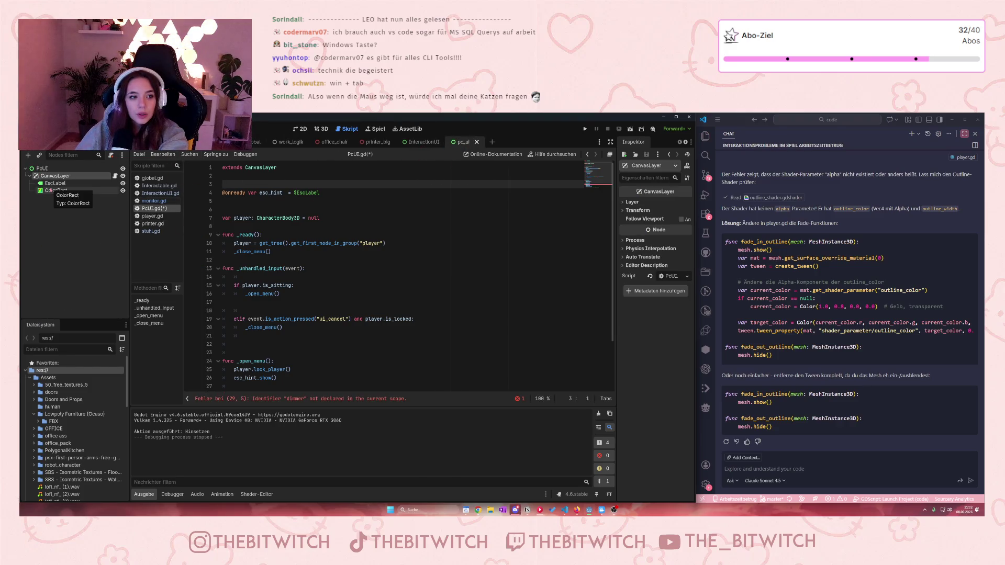
- Delete the ColorRect node from the pc_ui scene, confirming, and remove PcUI.gd's empty line 3
left_click(50, 190)
key("Delete")
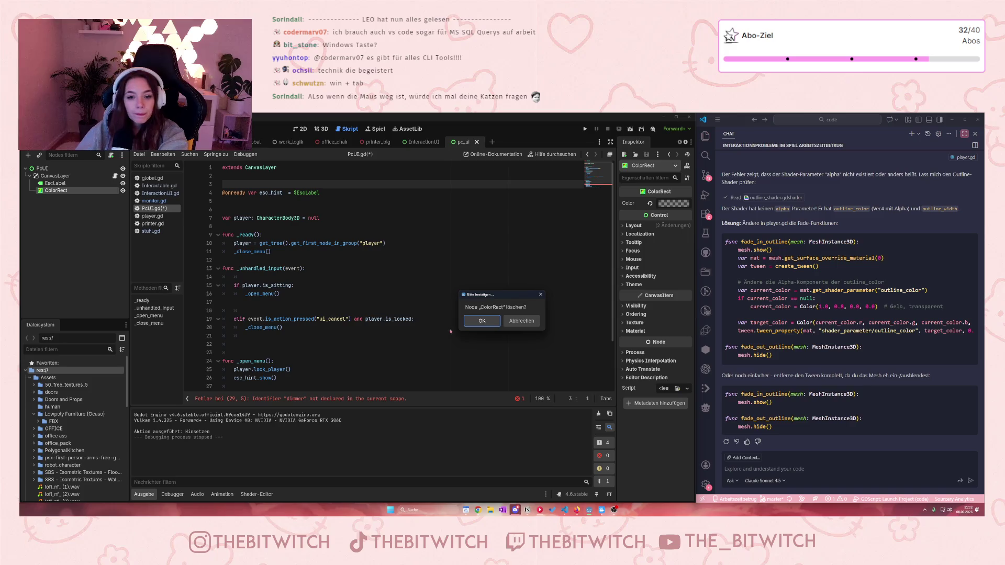
key("Return")
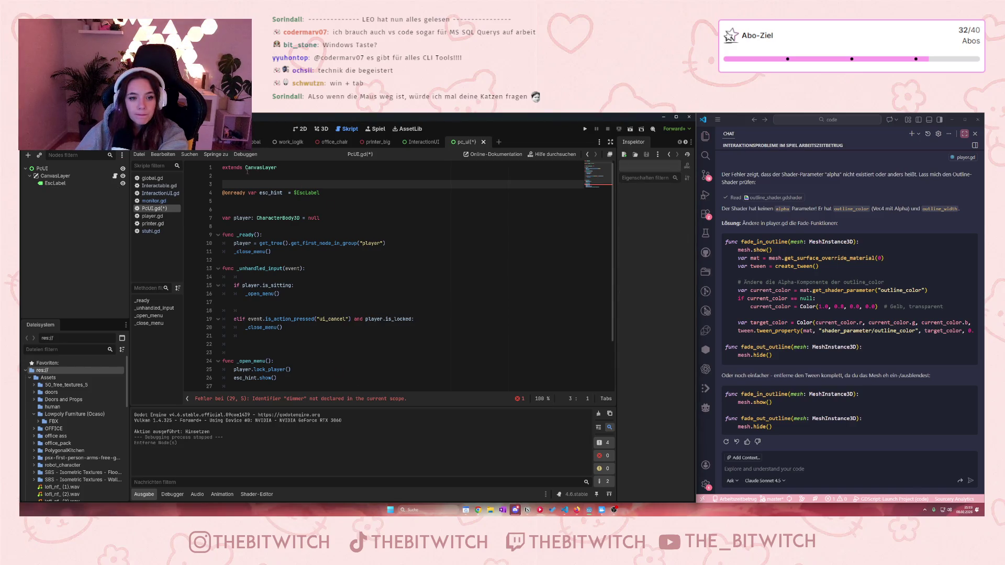
key("BackSpace")
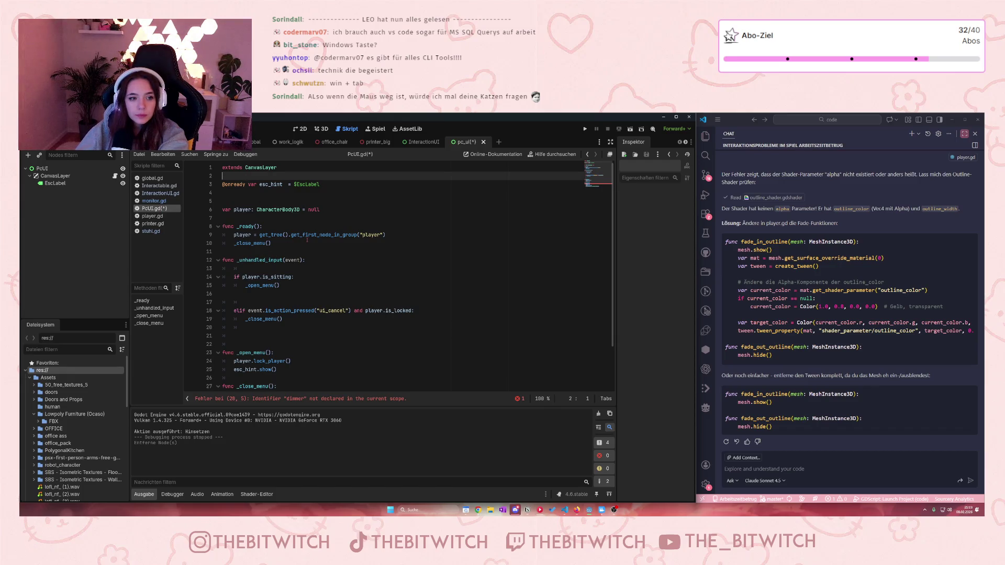
- Save PcUI.gd and briefly check stuhl.gd before returning to PcUI.gd
left_click(271, 243)
key("ctrl+s")
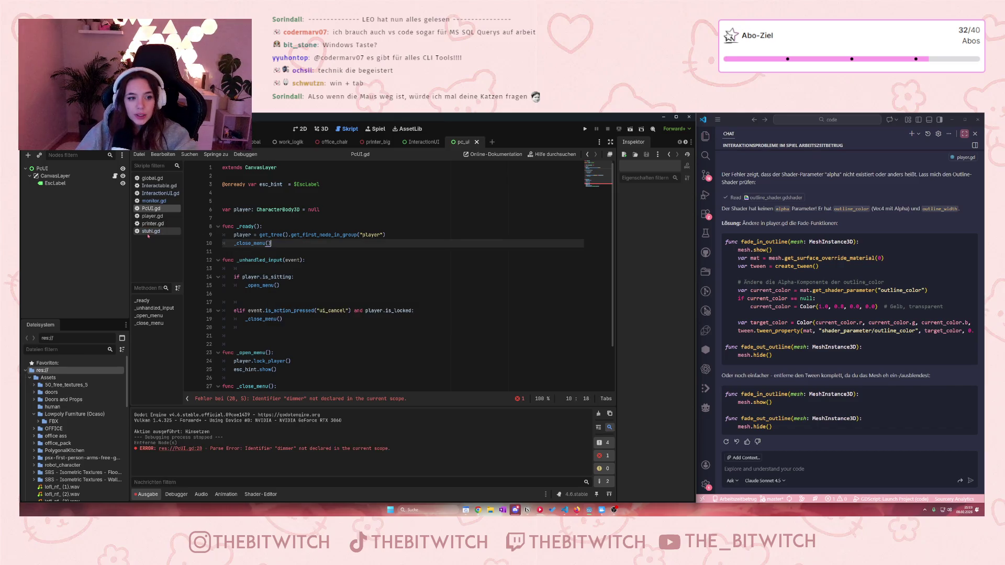
left_click(151, 231)
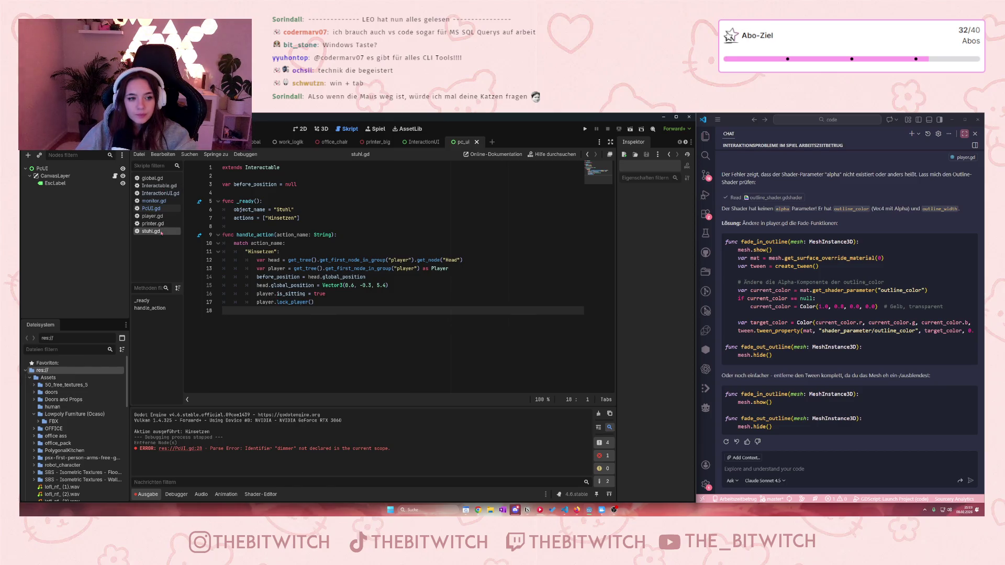
left_click(151, 208)
- Delete the dimmer.hide() line from _close_menu and remove the leftover empty lines
left_click(255, 339)
scroll(337, 361, "down", 2)
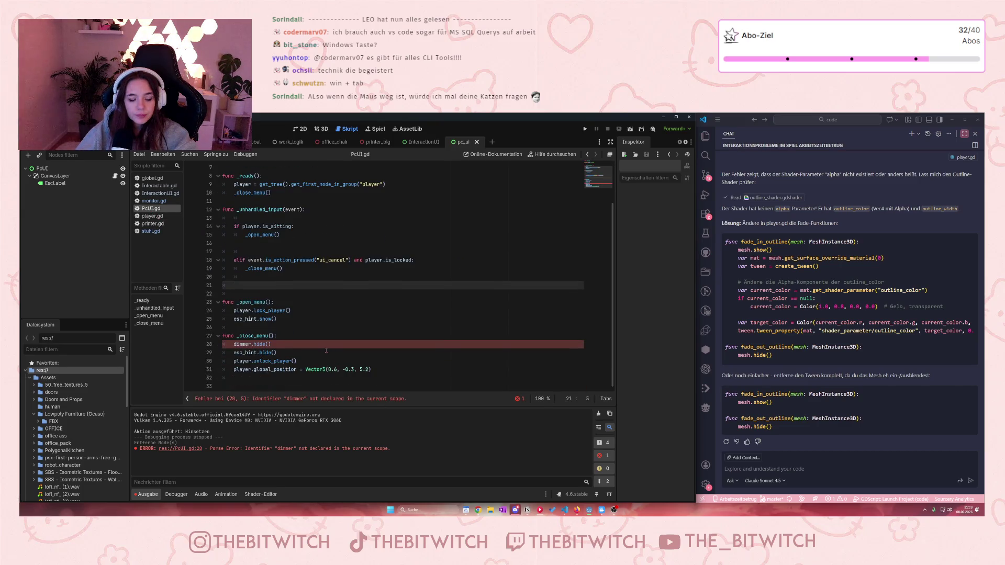
triple_click(294, 344)
key("BackSpace")
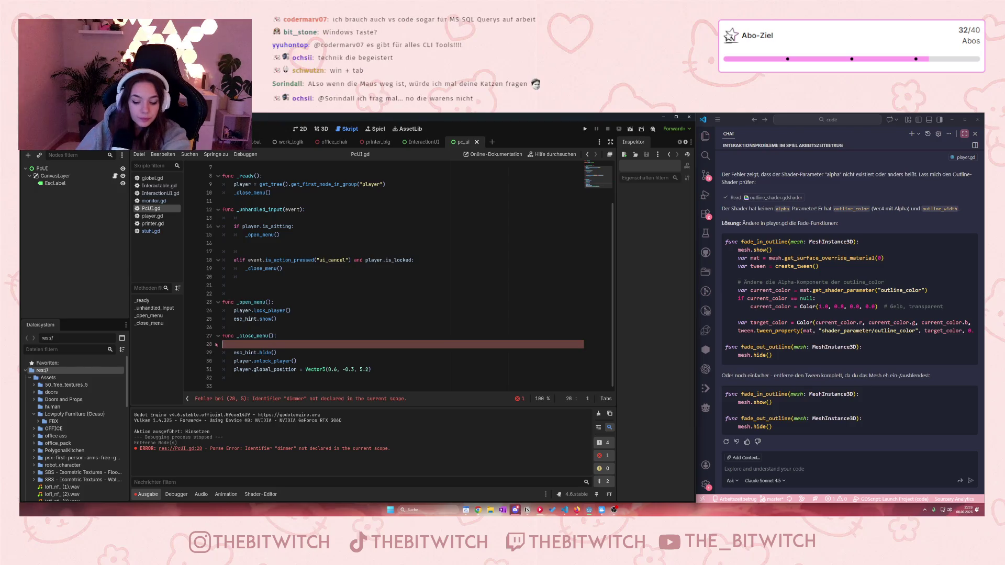
key("BackSpace")
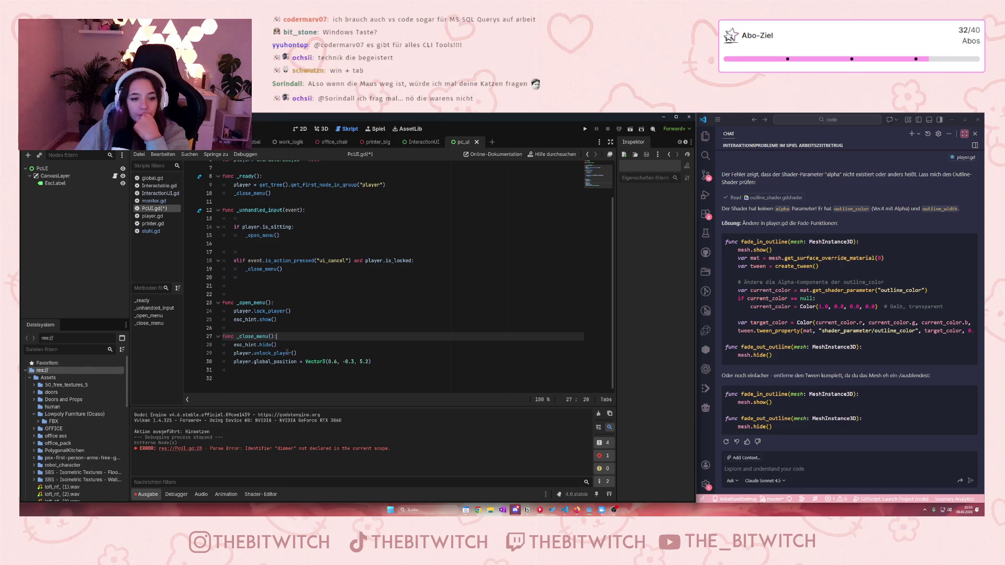
left_click(267, 293)
key("BackSpace")
key("BackSpace")
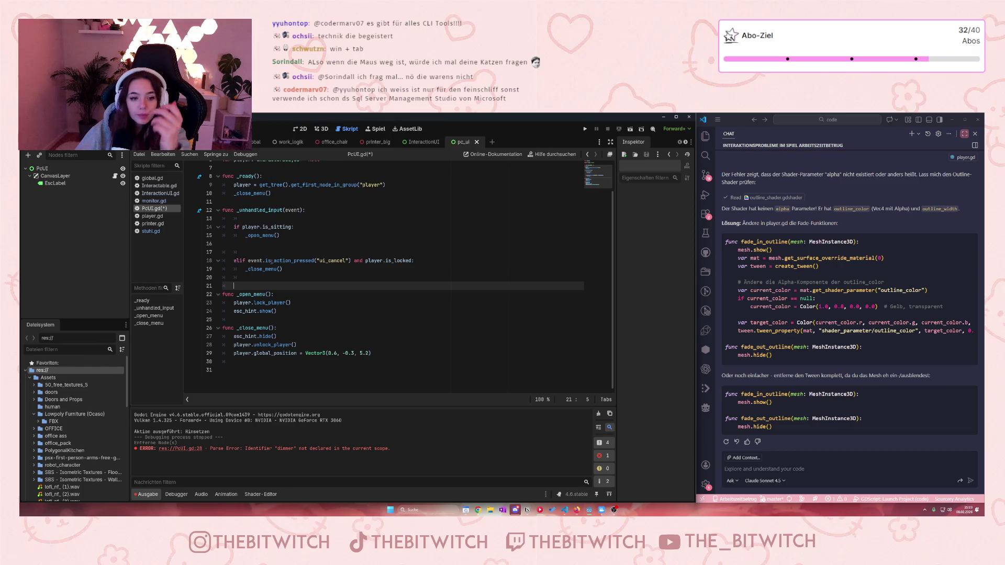
mouse_move(271, 264)
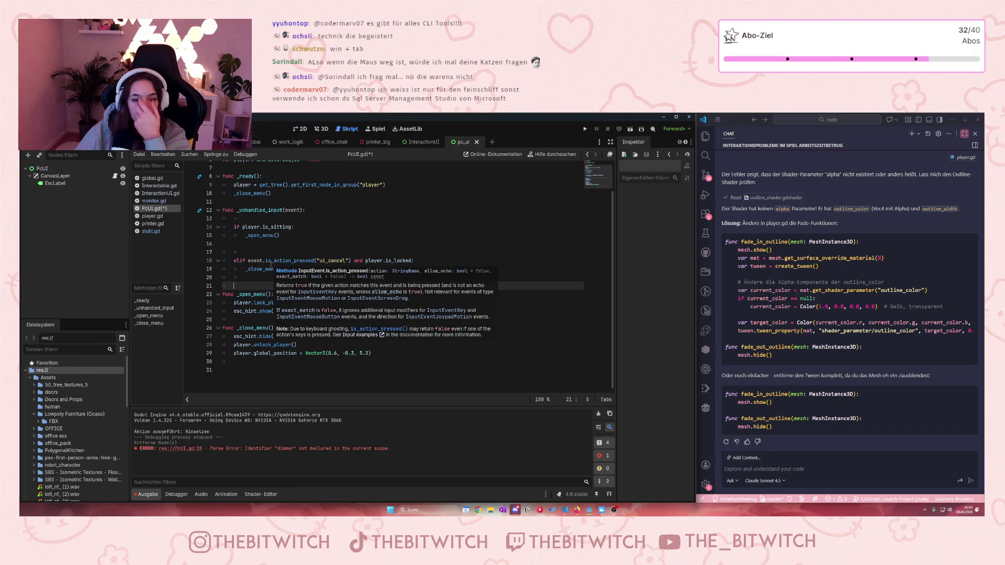
left_click(266, 253)
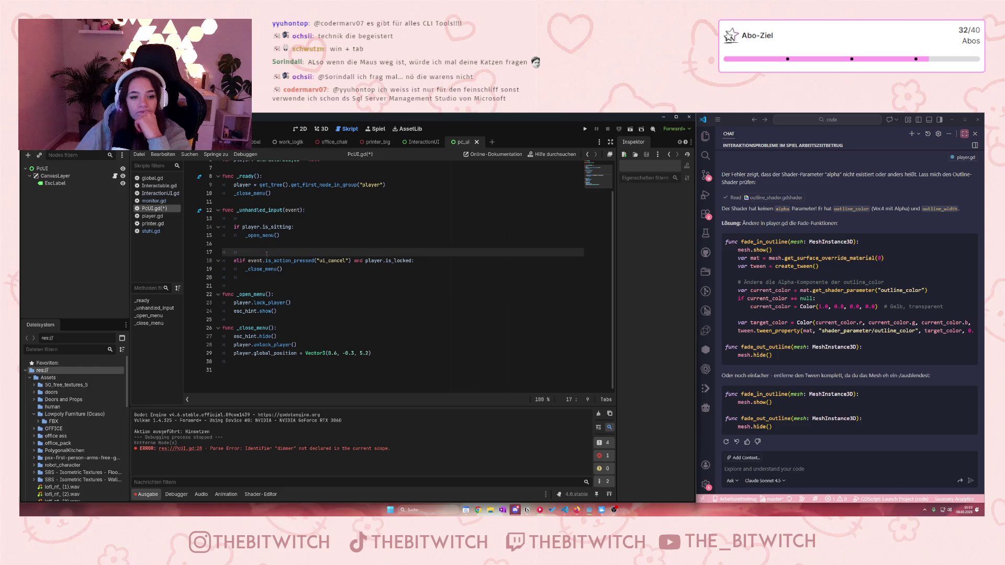
- Delete the _close_menu() call from _ready along with its empty line
mouse_move(255, 268)
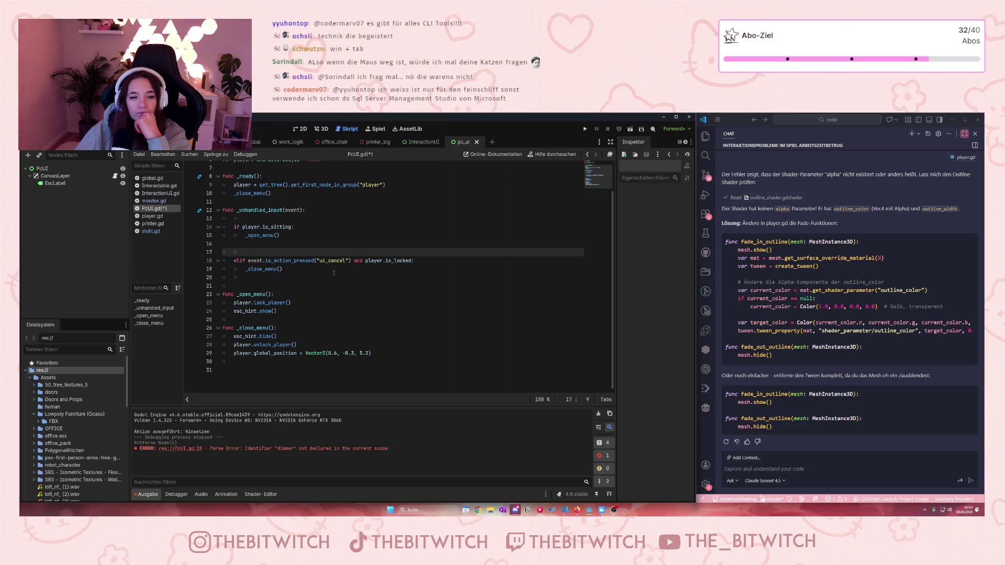
left_click_drag(273, 194, 237, 193)
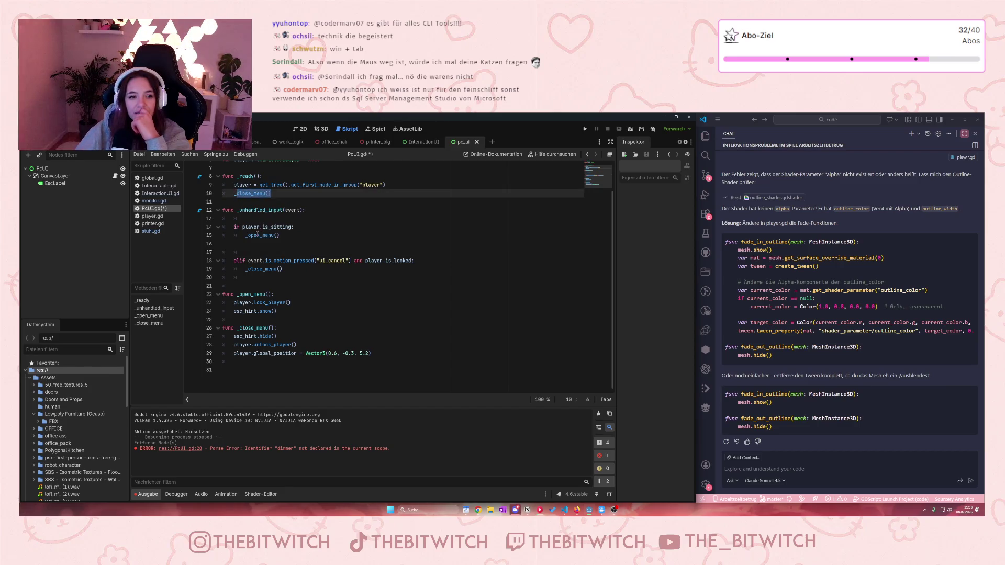
mouse_move(237, 193)
left_mouse_down()
mouse_move(271, 193)
mouse_move(225, 197)
left_mouse_up()
key("BackSpace")
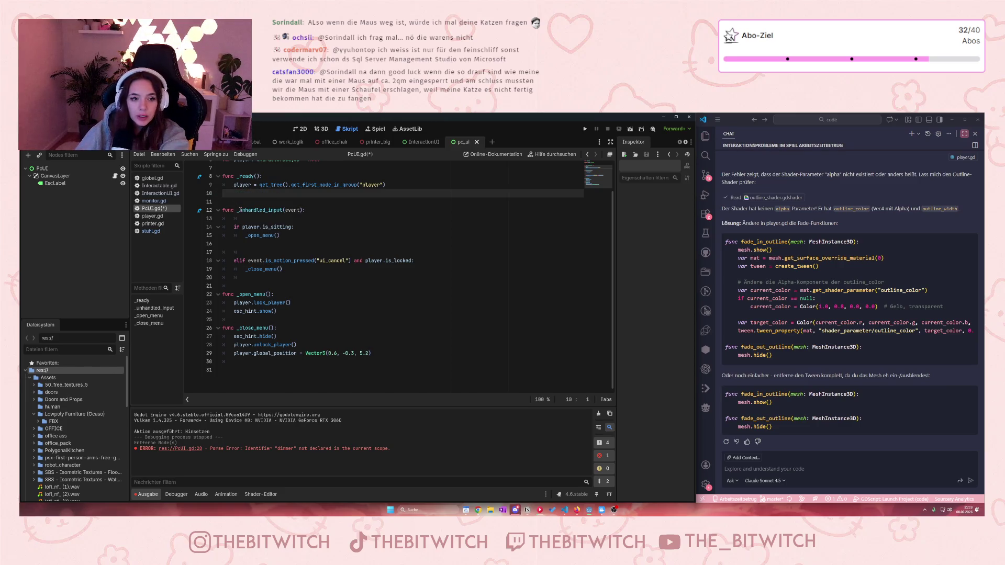
key("BackSpace")
left_click(322, 236)
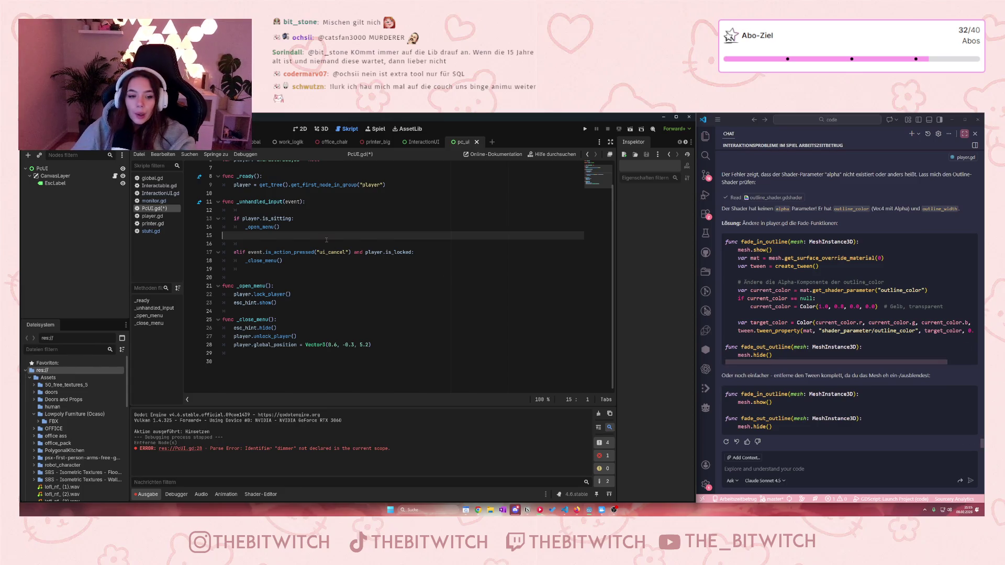
- Save PcUI.gd with Ctrl+S, its _ready now only fetching the player
scroll(283, 235, "up", 2)
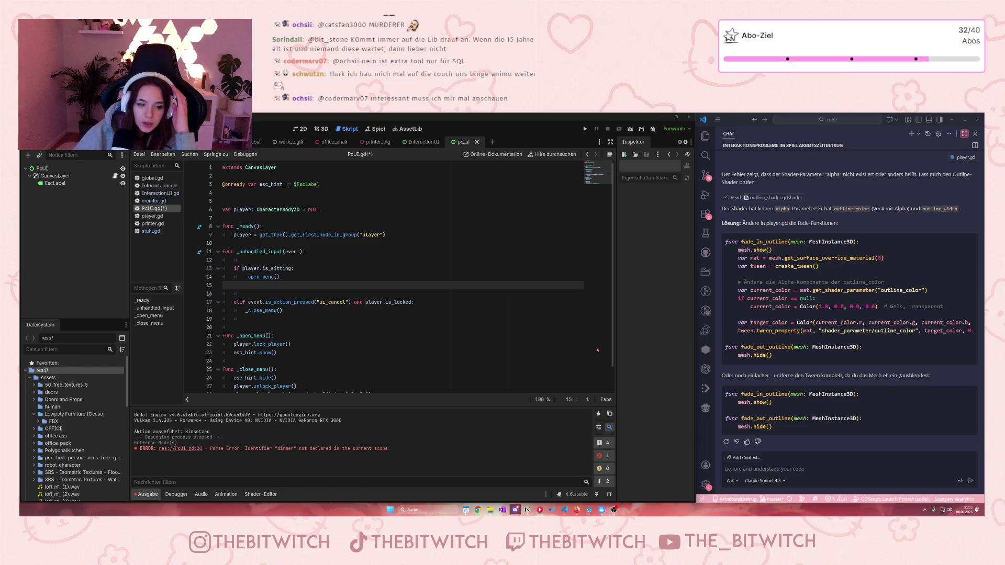
left_click(325, 266)
key("ctrl+s")
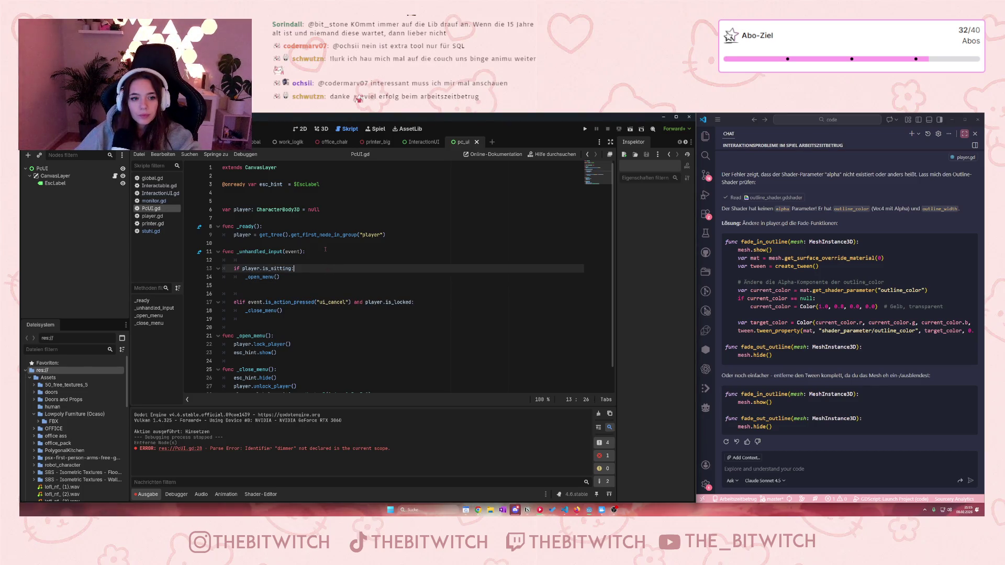
scroll(325, 250, "down", 1)
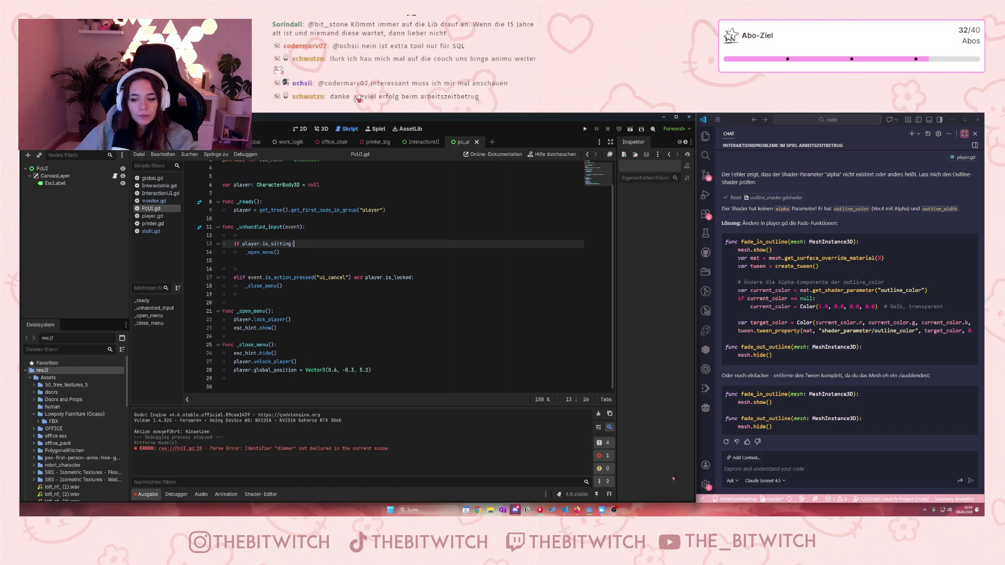
- Type a German chat question asking why sitting shows no Esc label and Esc doesn't stand up
left_click(723, 464)
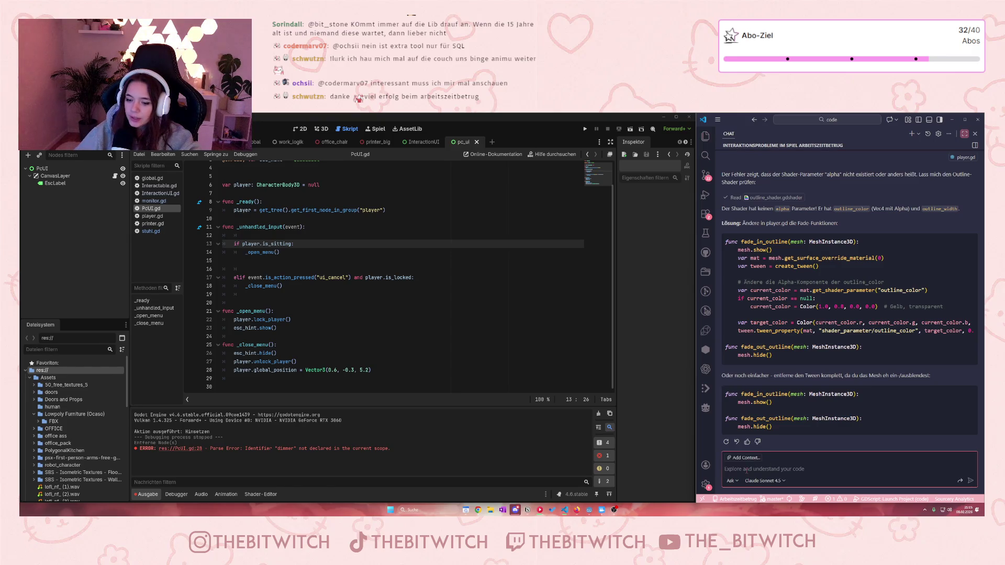
type("Wieso f")
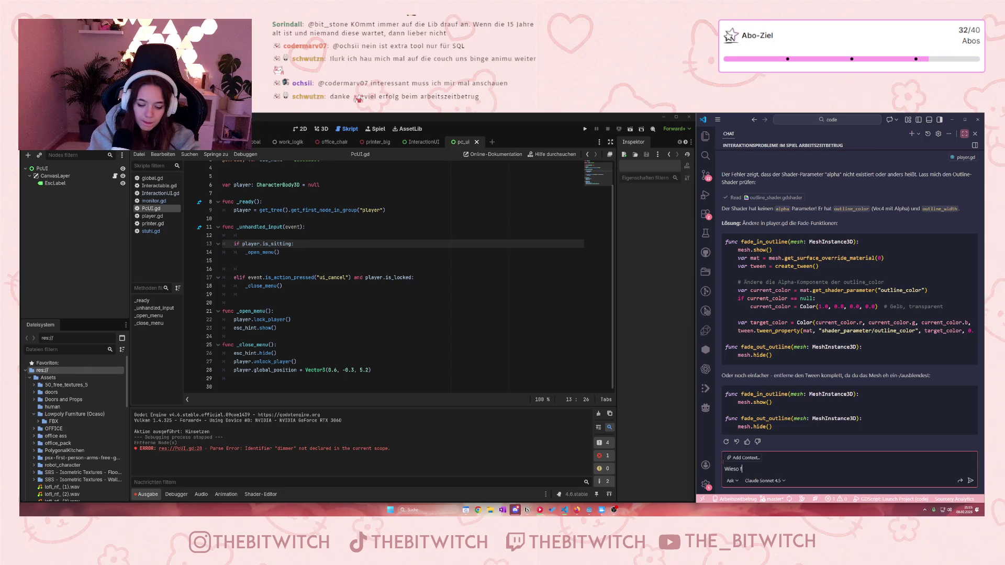
type("unktioe")
key("BackSpace")
type("iert d")
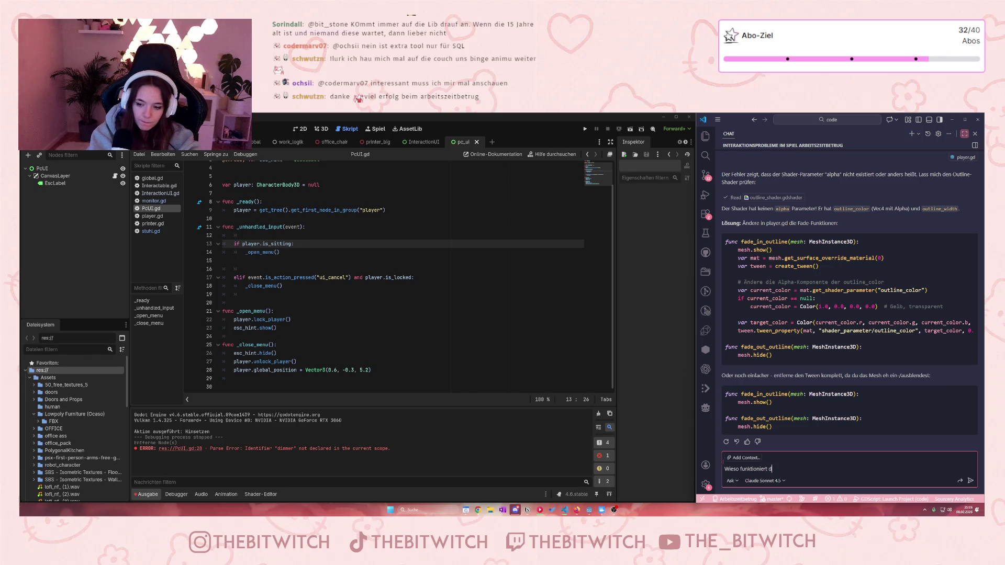
type("as nicht so, da")
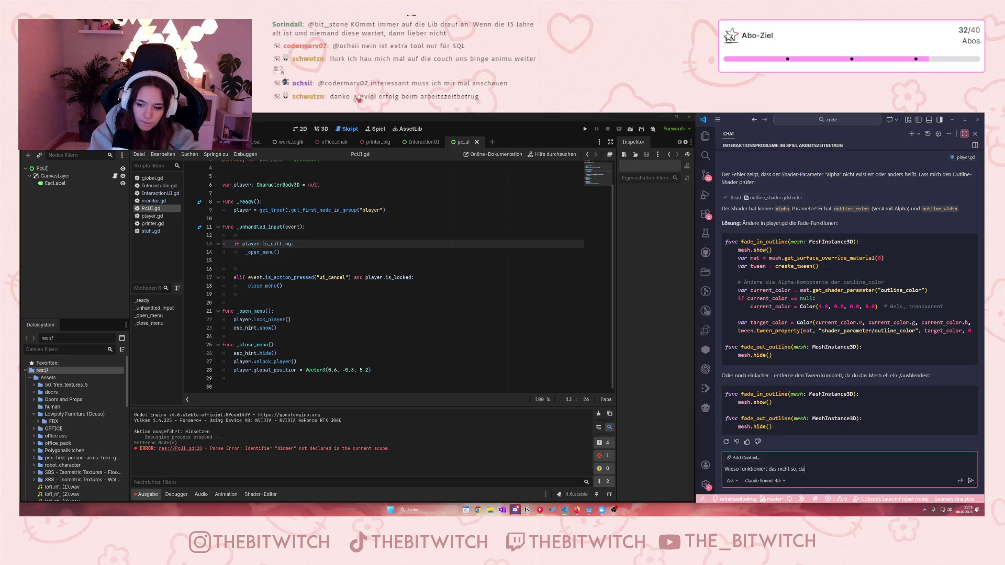
type("ss wenn man sit")
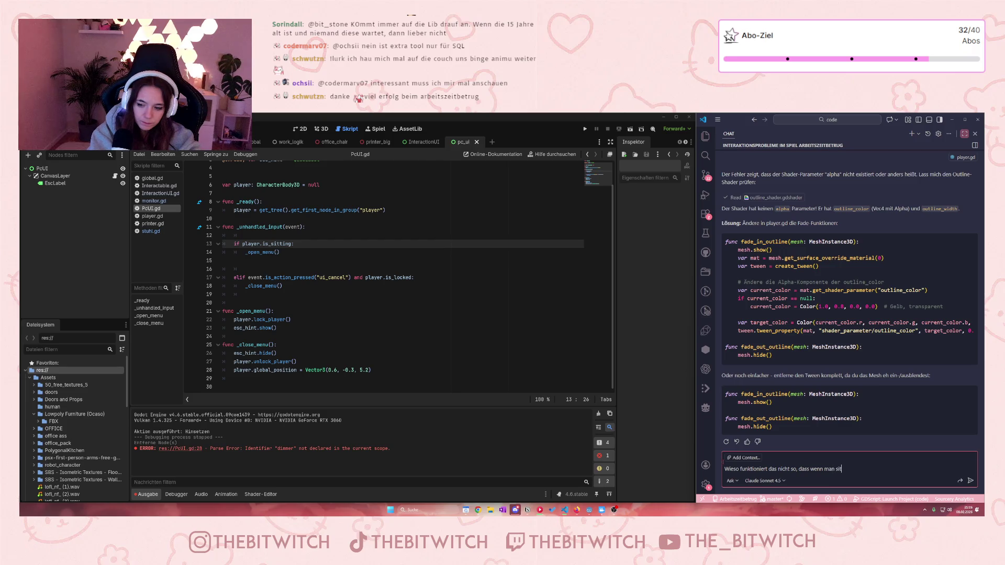
type("zt oben esc o")
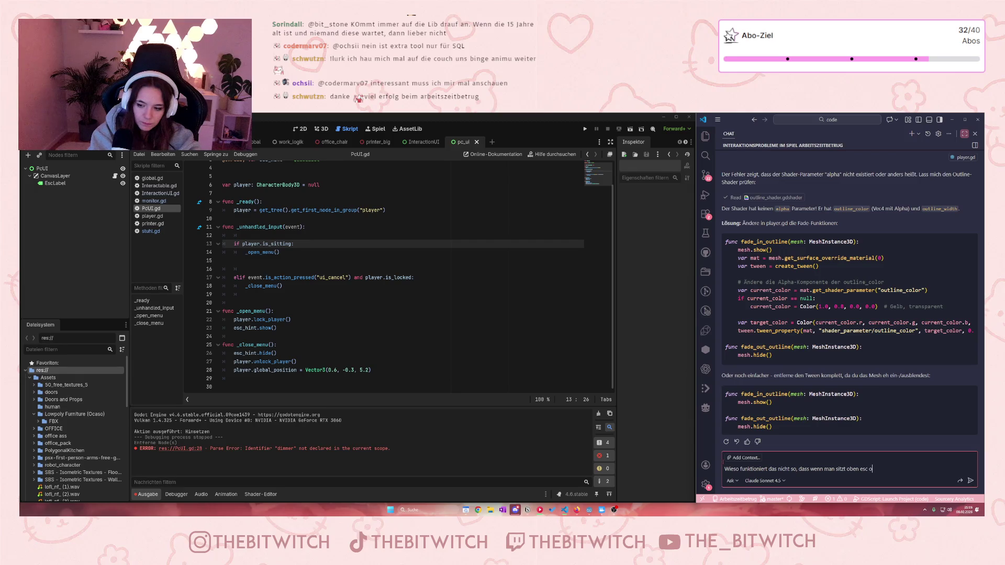
key("BackSpace")
key("BackSpace")
type("abel bekommt und mit e")
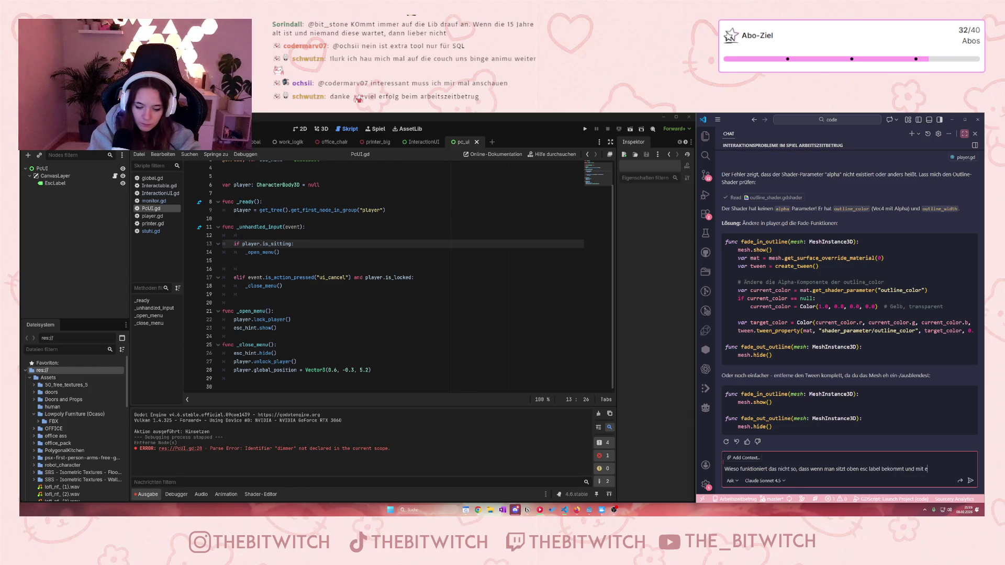
type("sc")
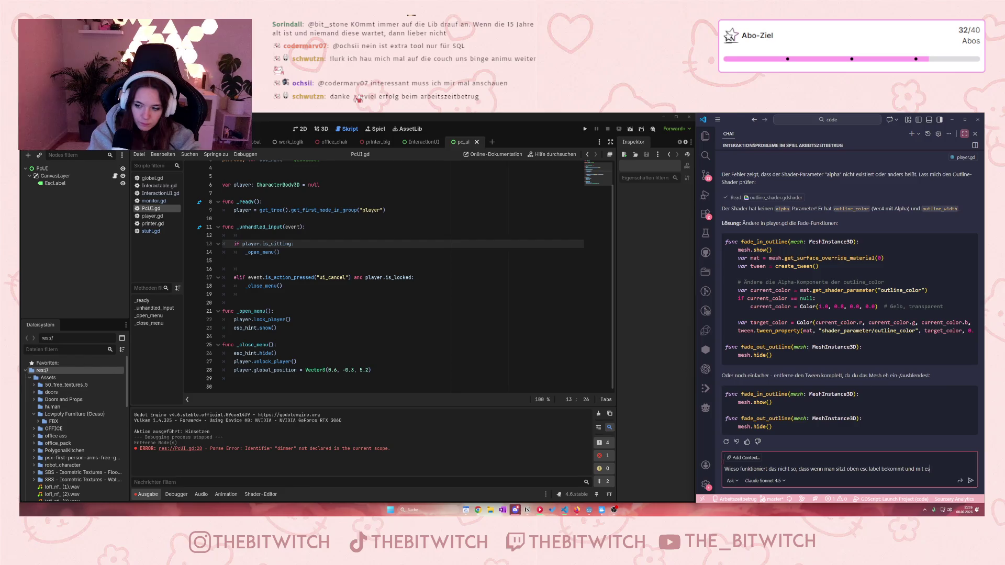
type(" dann wiede")
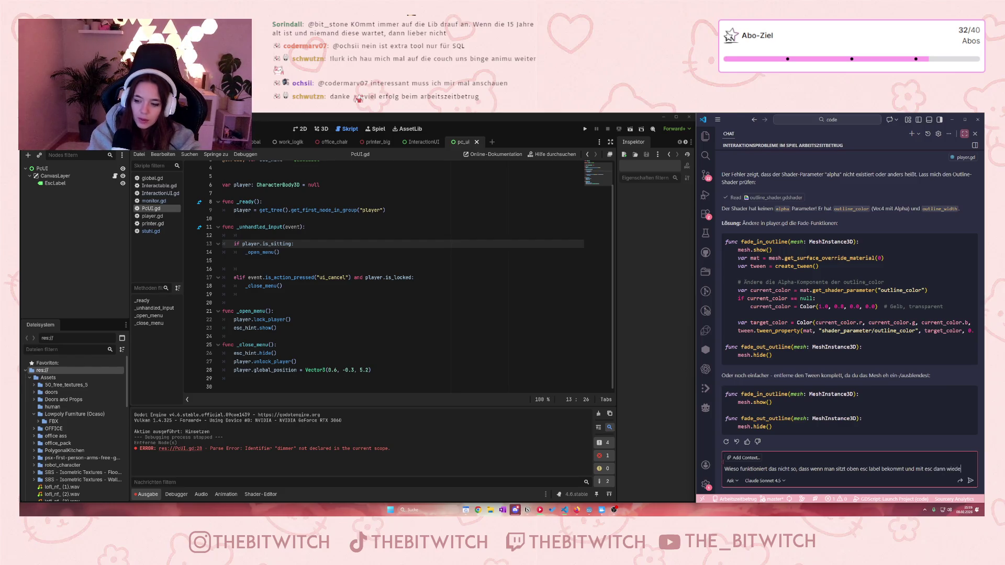
type("r aufsteigt")
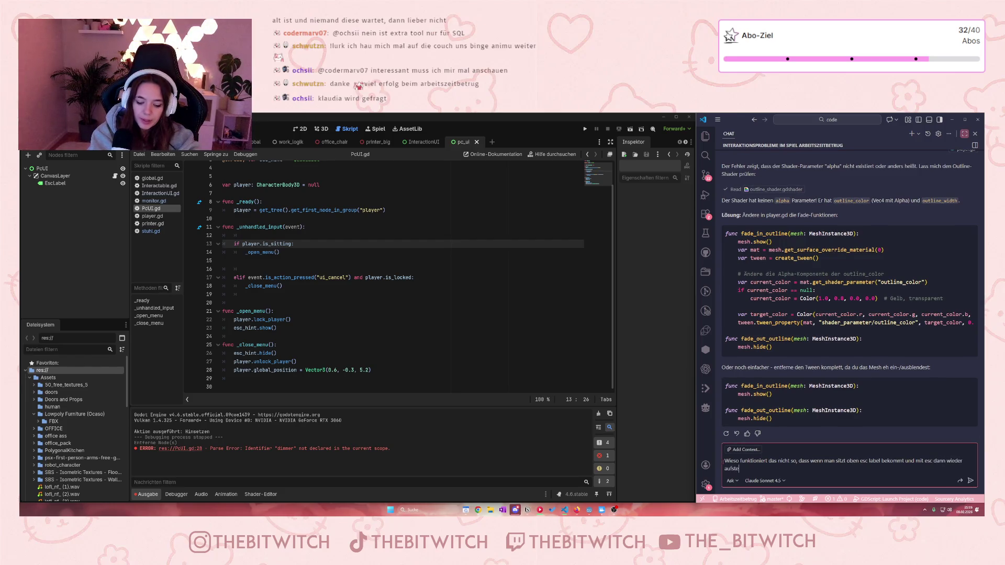
left_click(382, 354)
left_click(360, 370)
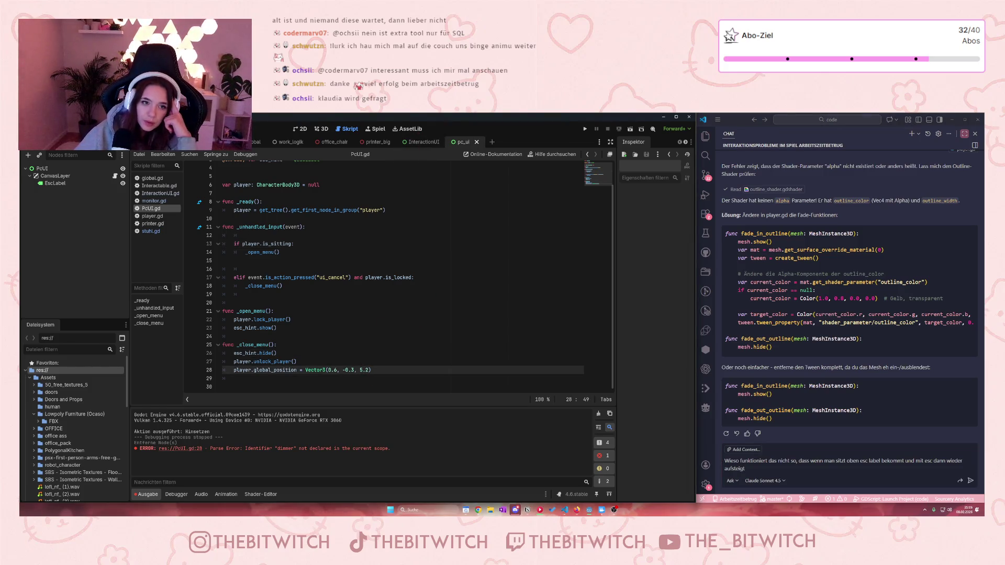
left_click(322, 129)
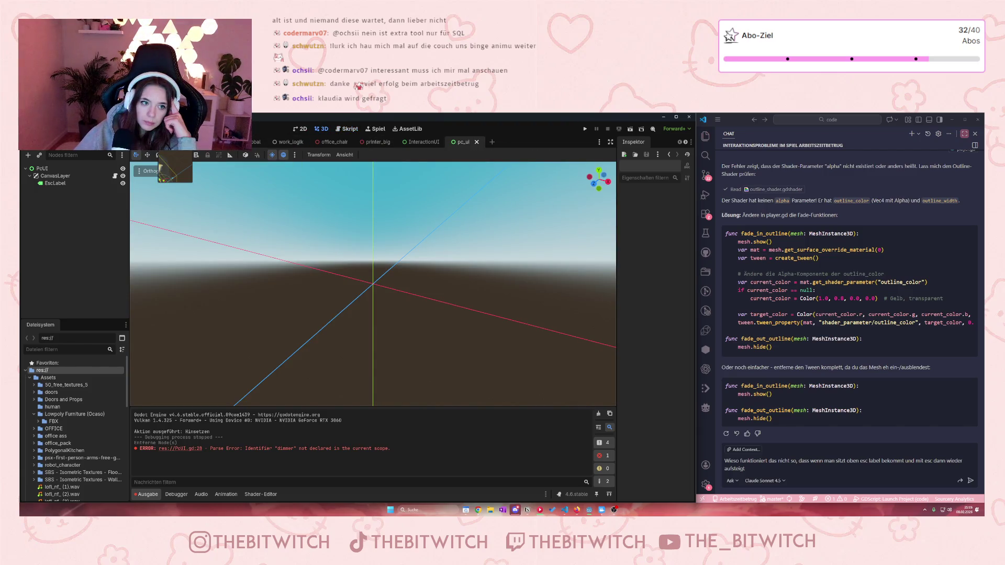
key("ctrl+Tab")
key("ctrl+Tab")
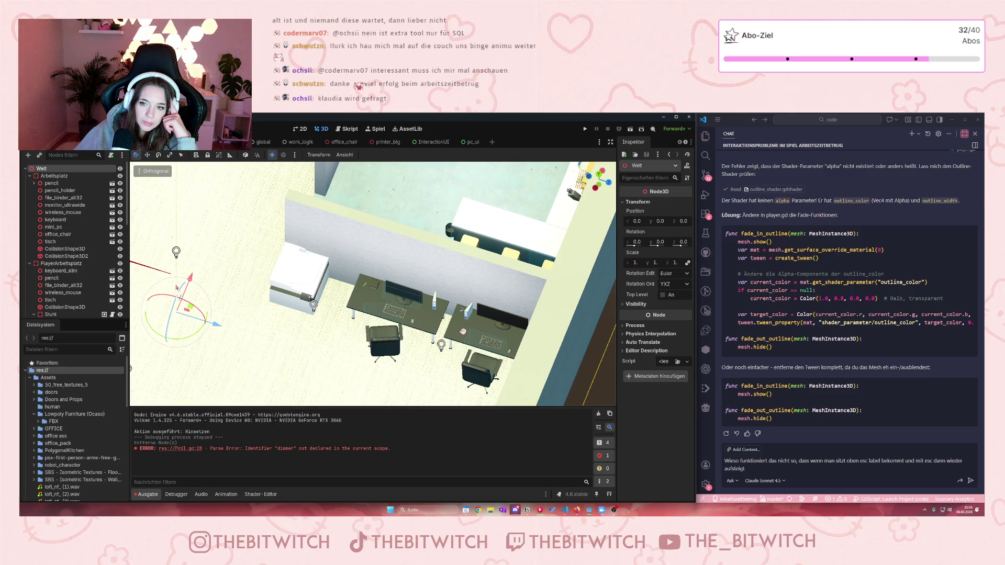
key("ctrl+Tab")
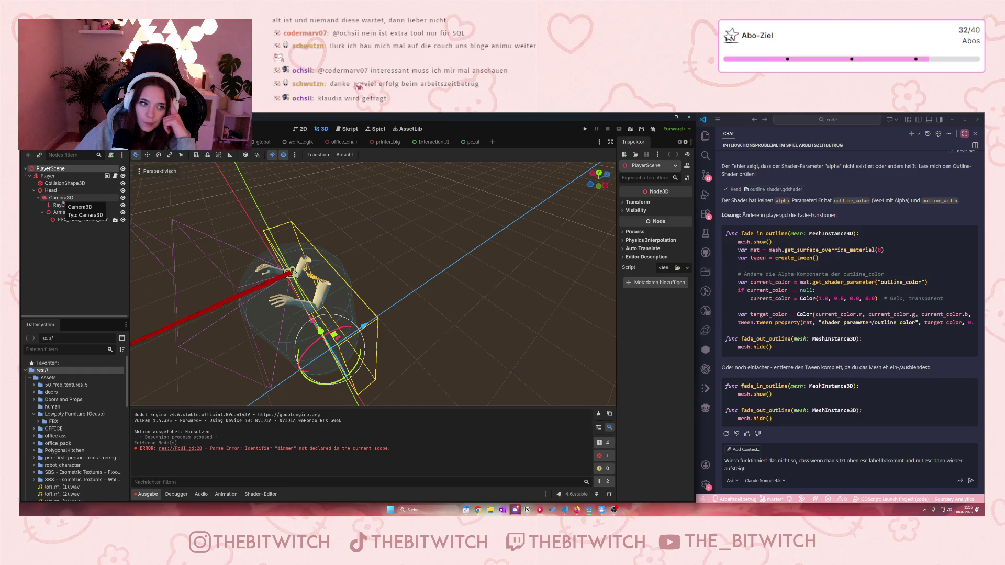
left_click(50, 176)
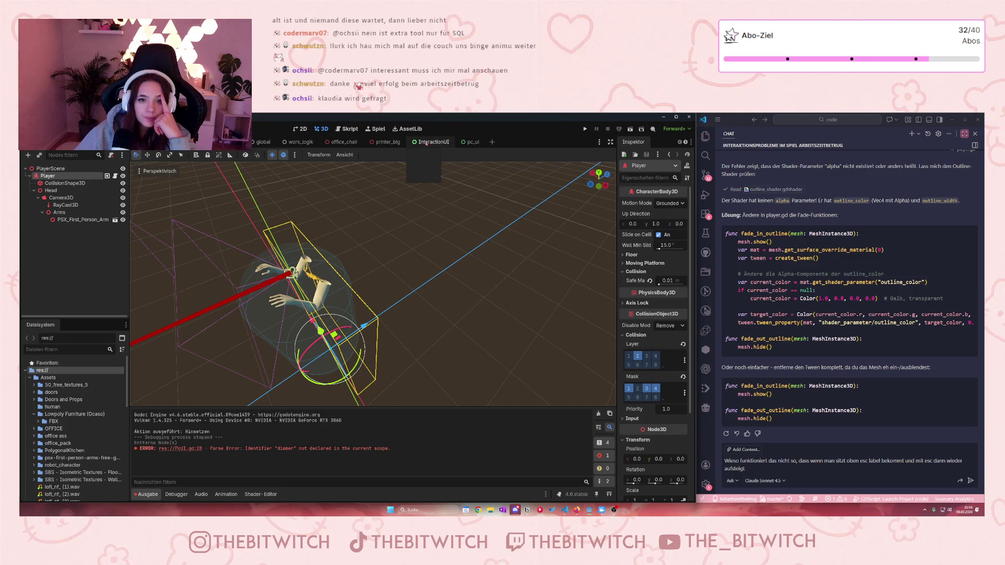
left_click(468, 143)
left_click(115, 176)
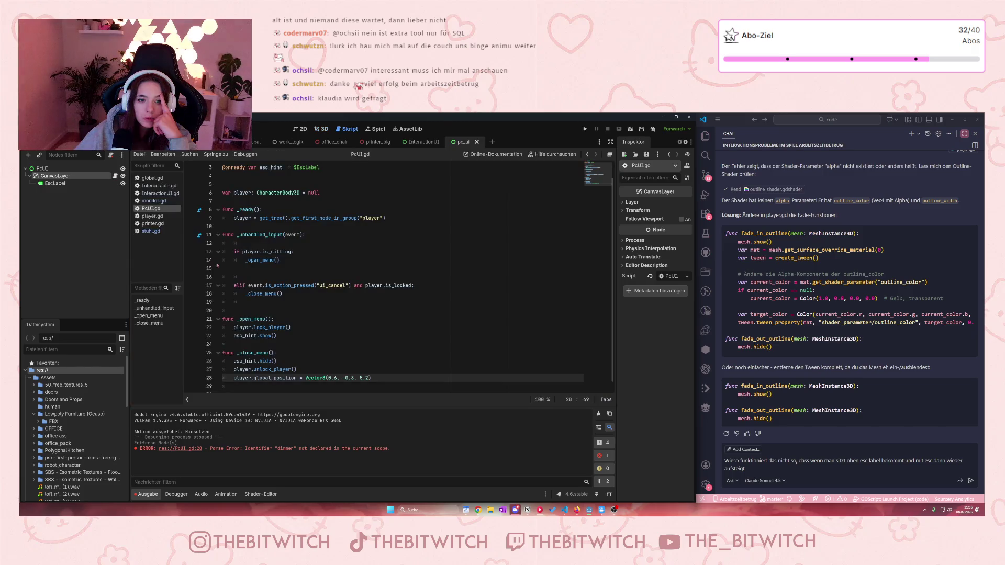
- Replace -0.3 with 1 in the close-menu position, making Vector3(0.6, 1, 5.2), and save
left_click_drag(354, 378, 343, 377)
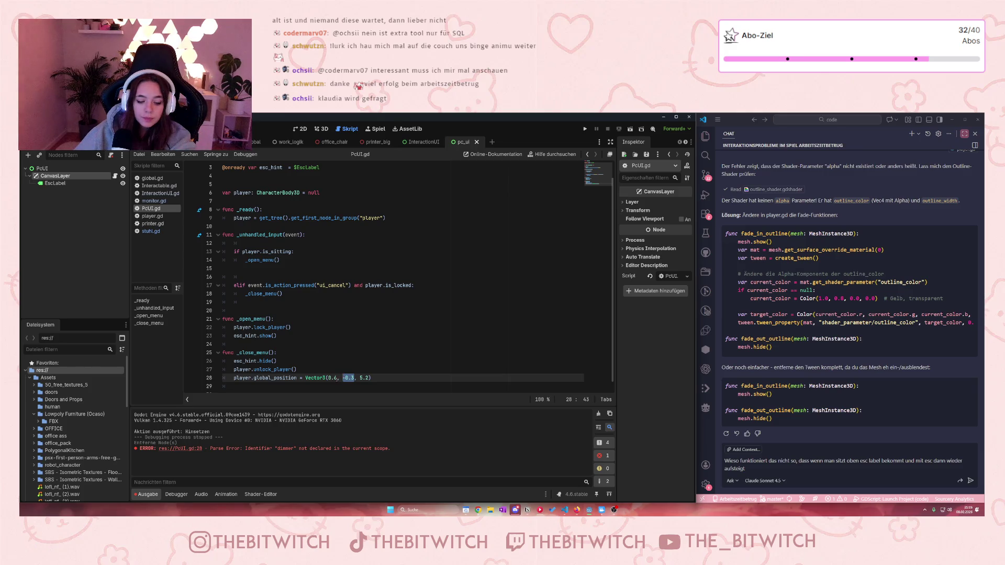
type("1")
left_click(379, 352)
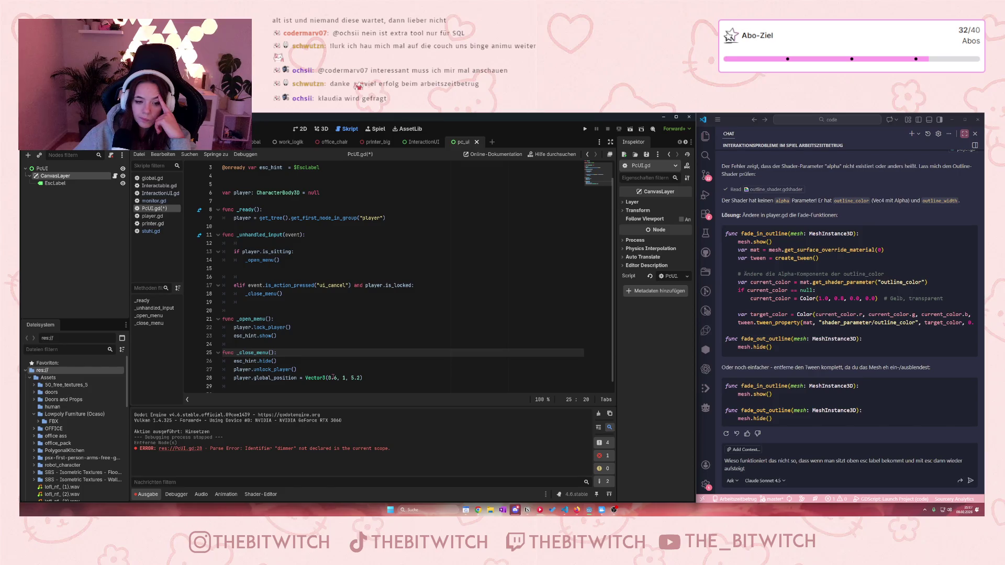
left_click(383, 366)
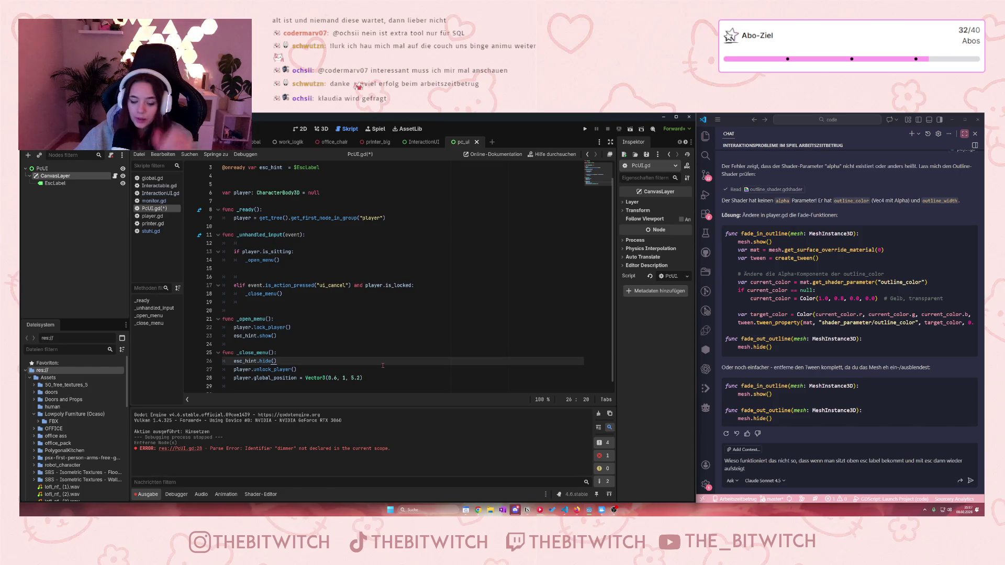
key("ctrl+s")
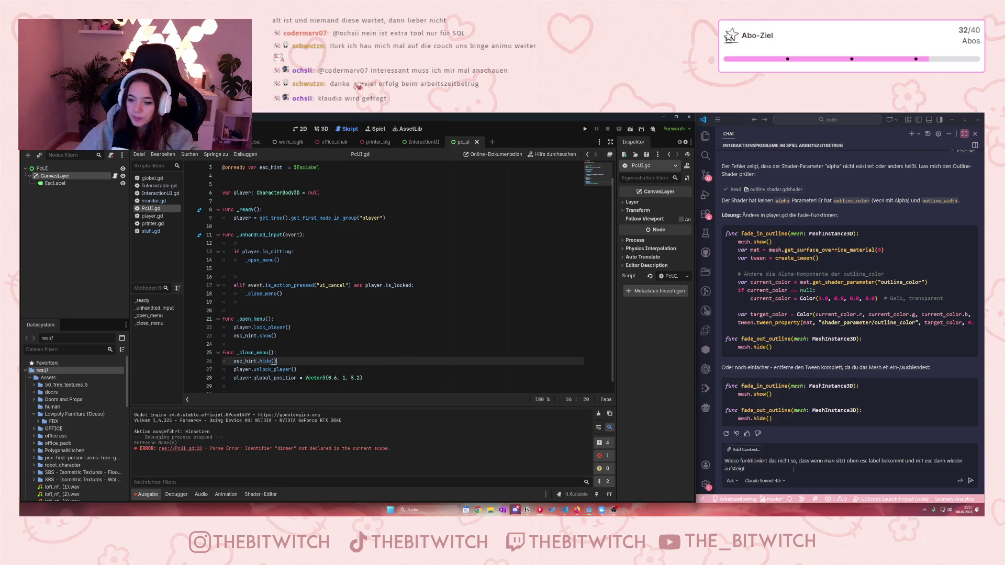
left_click(793, 469)
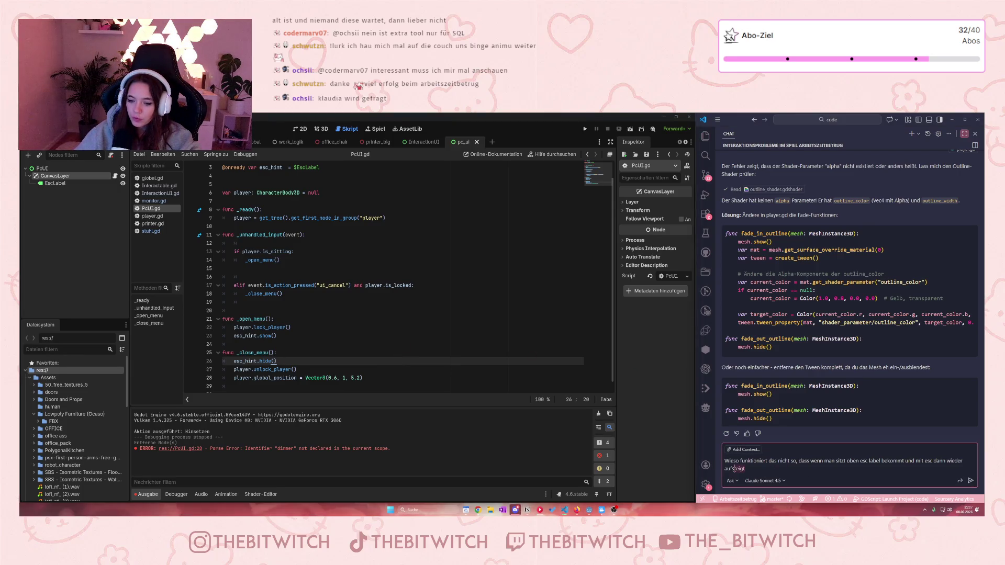
double_click(738, 469)
- Correct the last word to 'aufsteht', attach PcUI.gd as context, send, then append 'and not is_open'
type("aufsteht?")
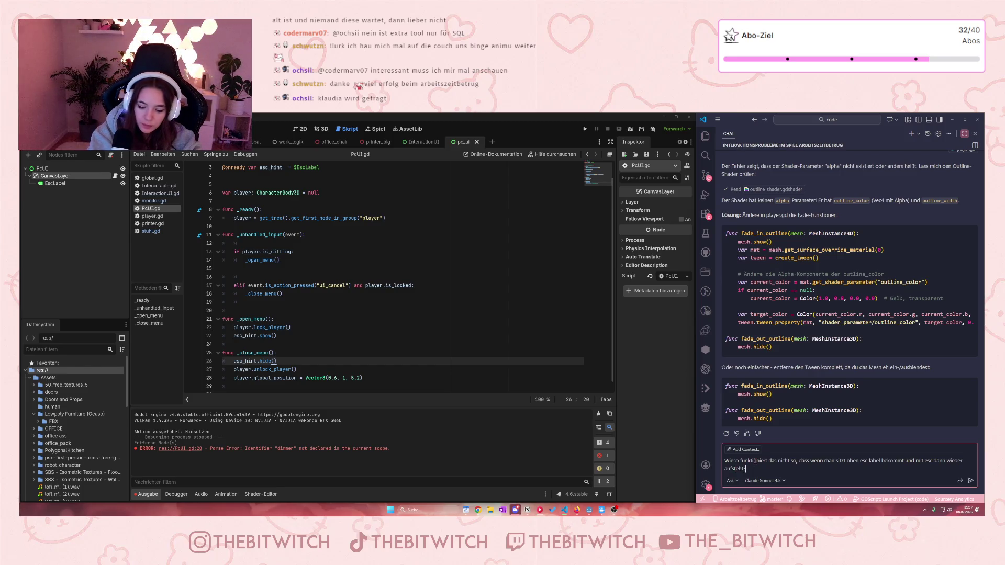
left_click(745, 450)
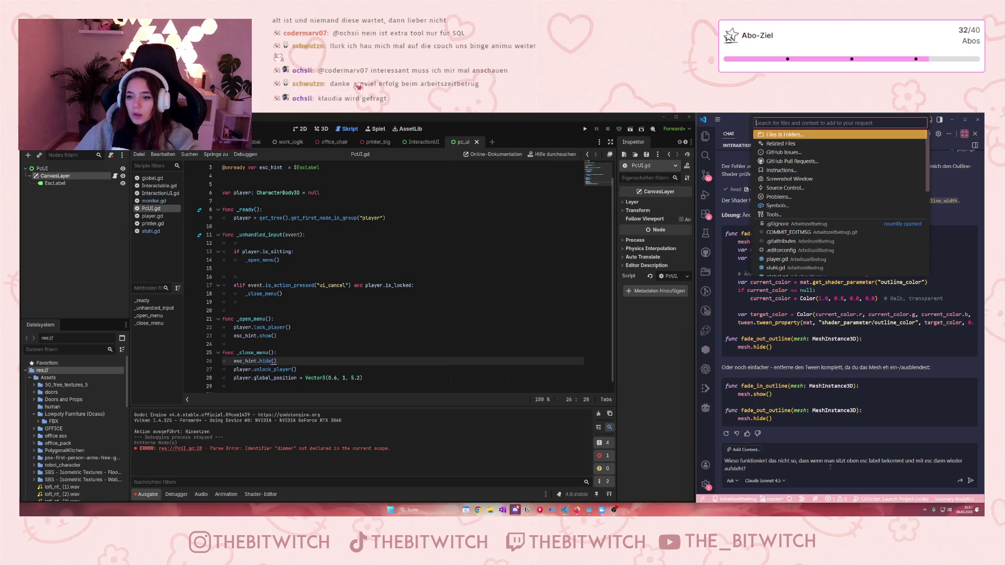
scroll(797, 257, "down", 3)
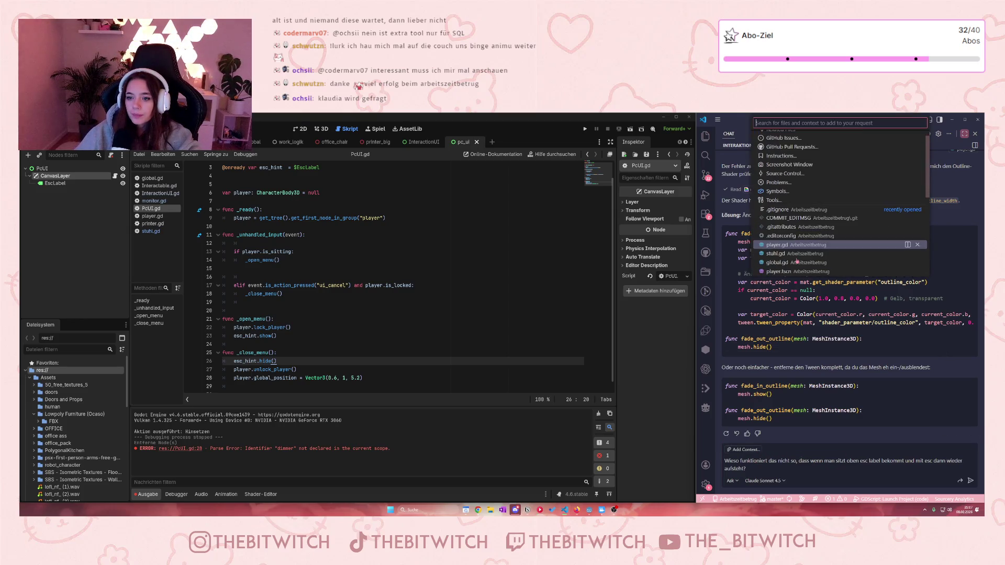
scroll(797, 261, "down", 1)
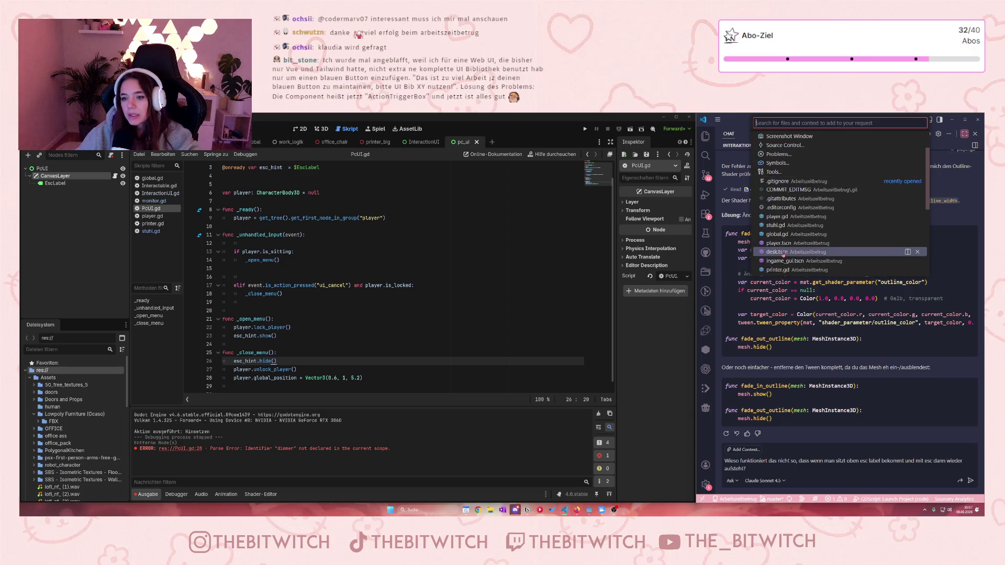
mouse_move(674, 193)
type("pc")
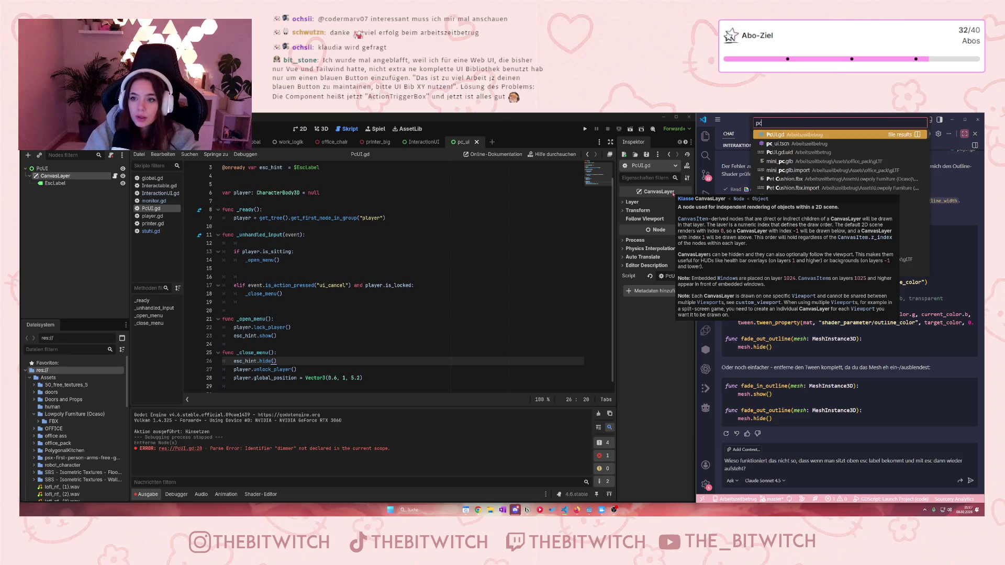
left_click(864, 135)
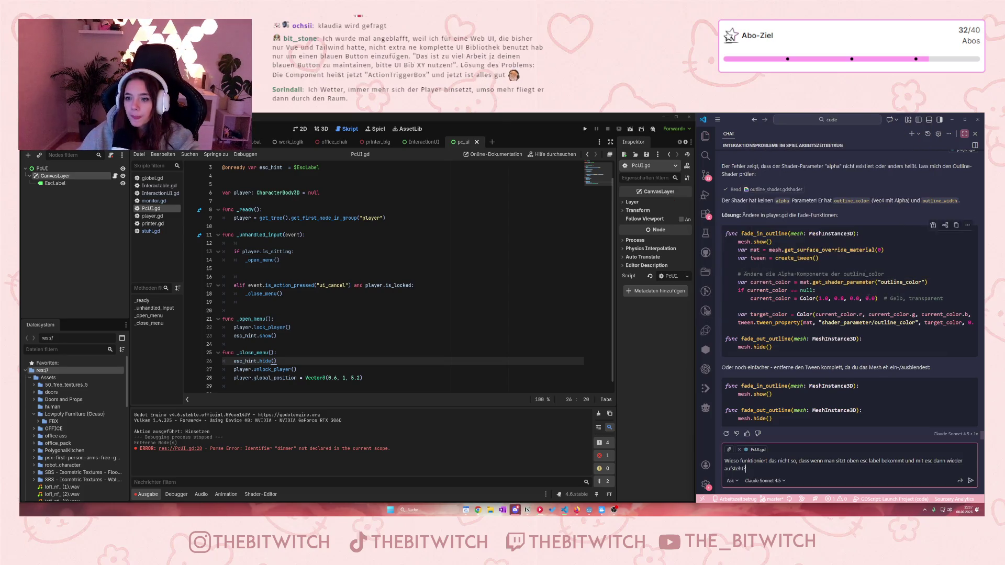
left_click(971, 481)
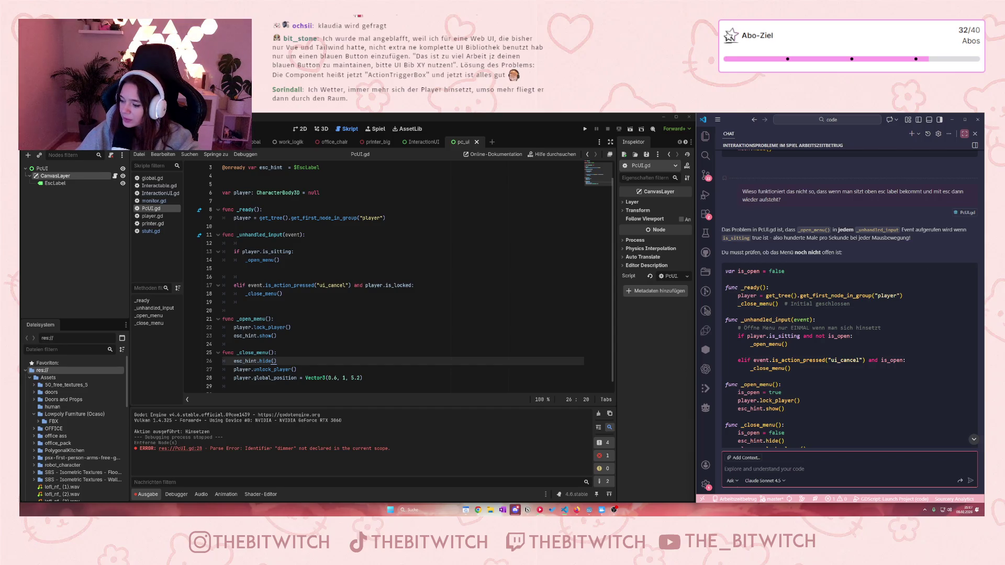
left_click(293, 252)
type("and not is_open")
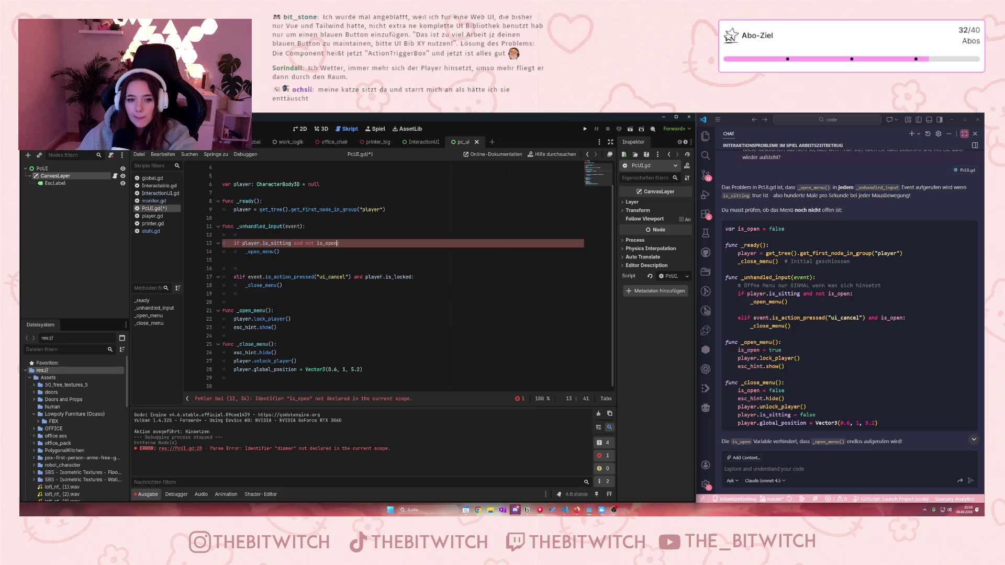
- Replace player.is_locked with is_open, and add is_open = true in _open_menu and is_open = false in _close_menu
left_click_drag(363, 277, 412, 277)
type("is_")
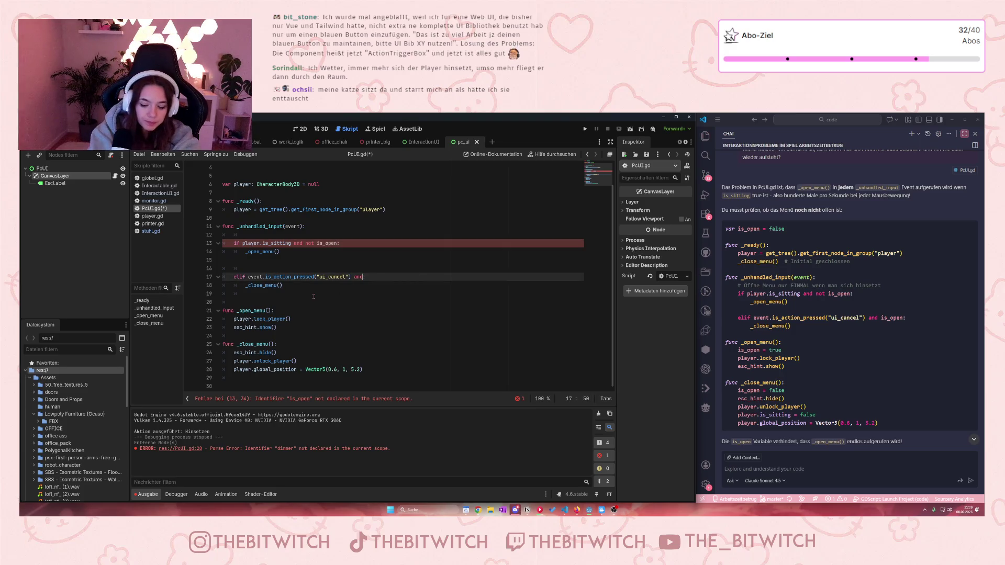
type("open")
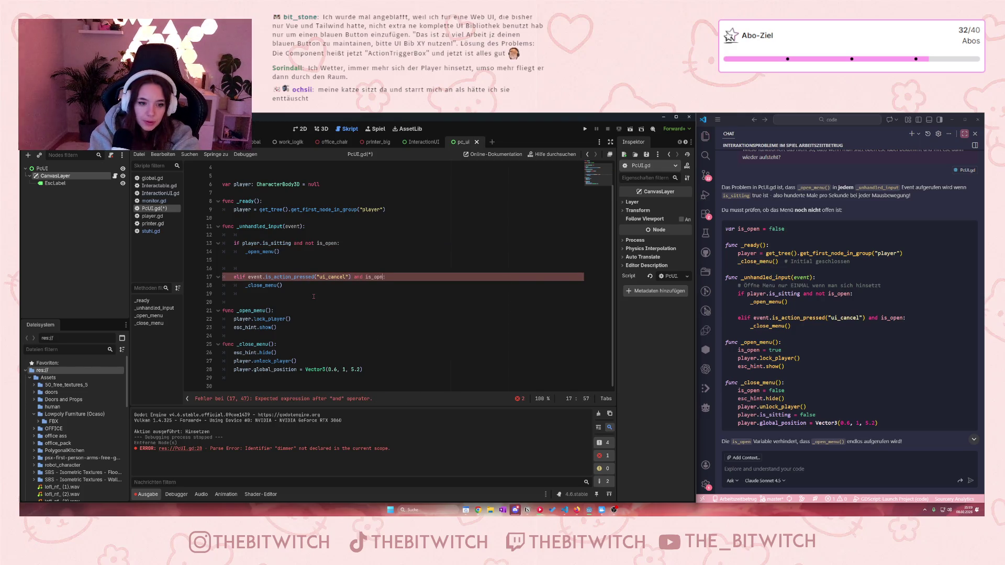
key("Down")
key("Down")
key("Down")
key("Return")
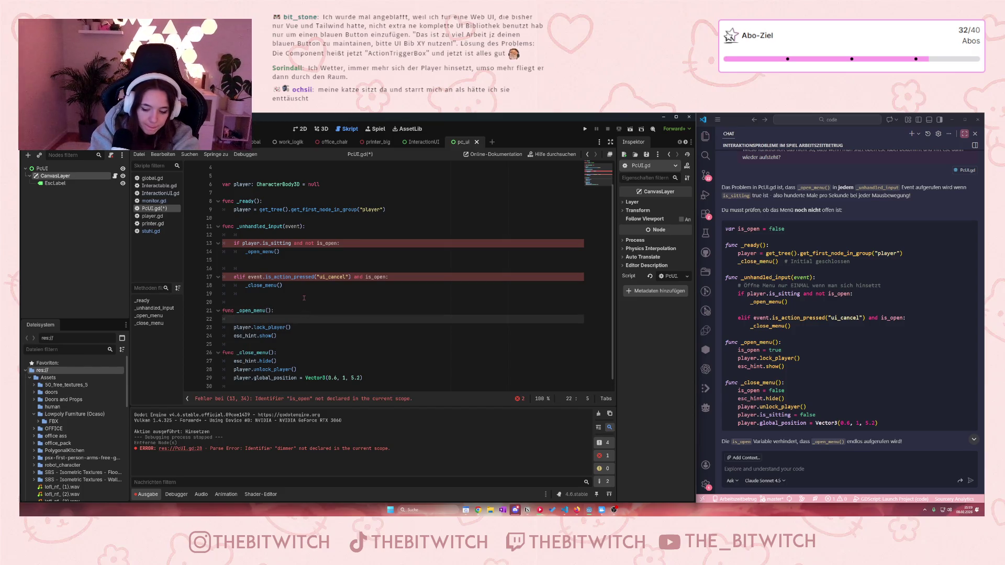
type("is_open =")
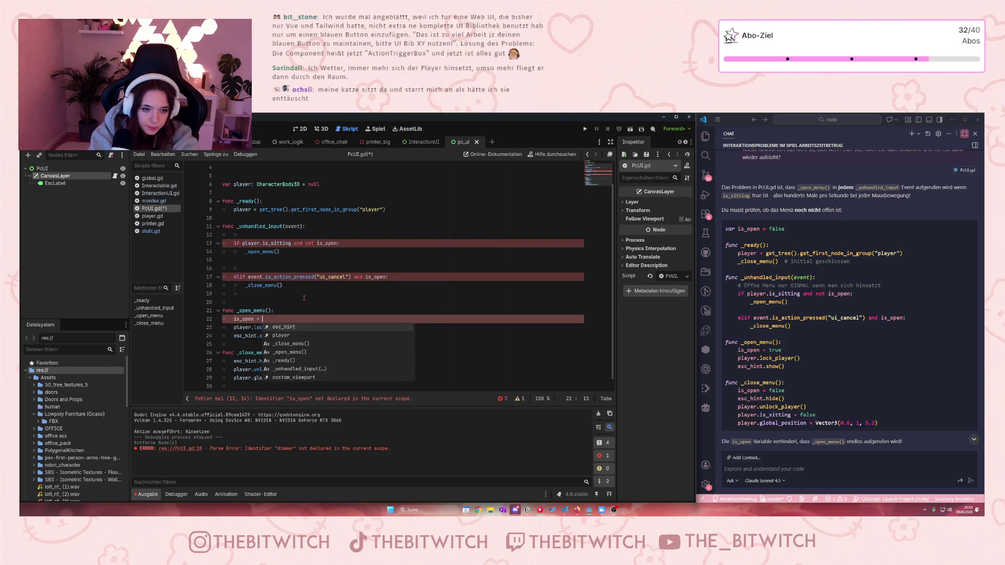
type(" true")
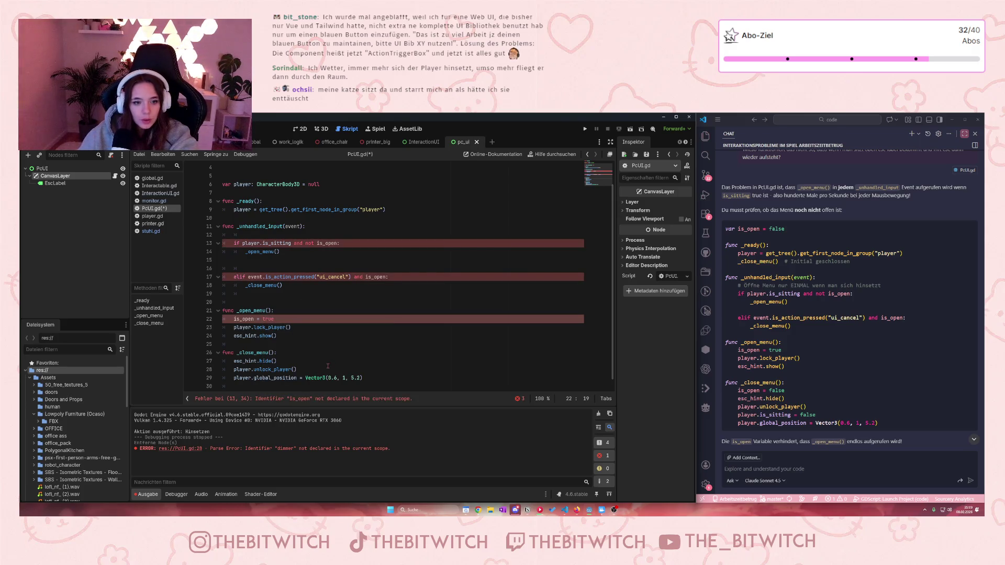
left_click(294, 355)
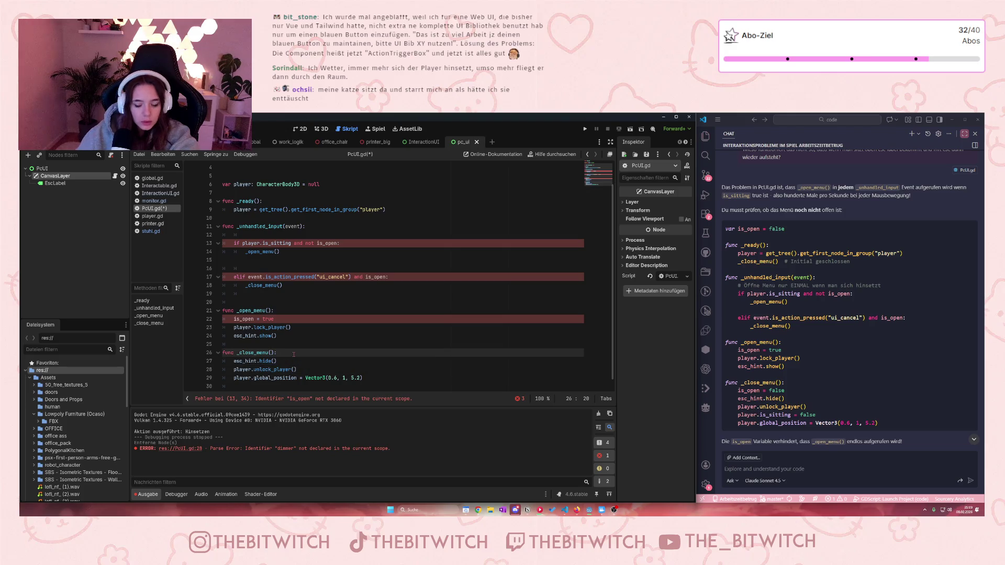
key("Return")
type("is_open")
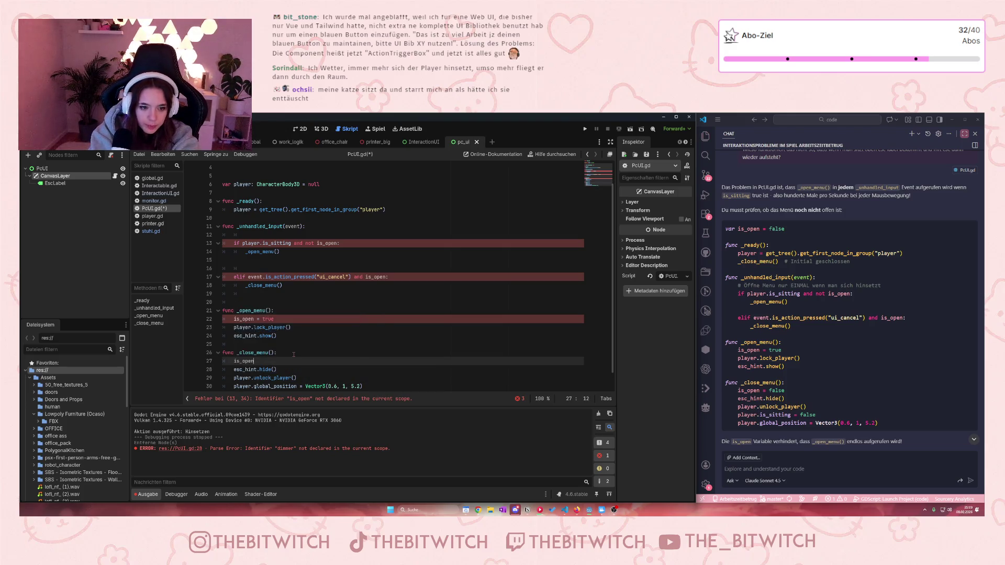
type(" = false")
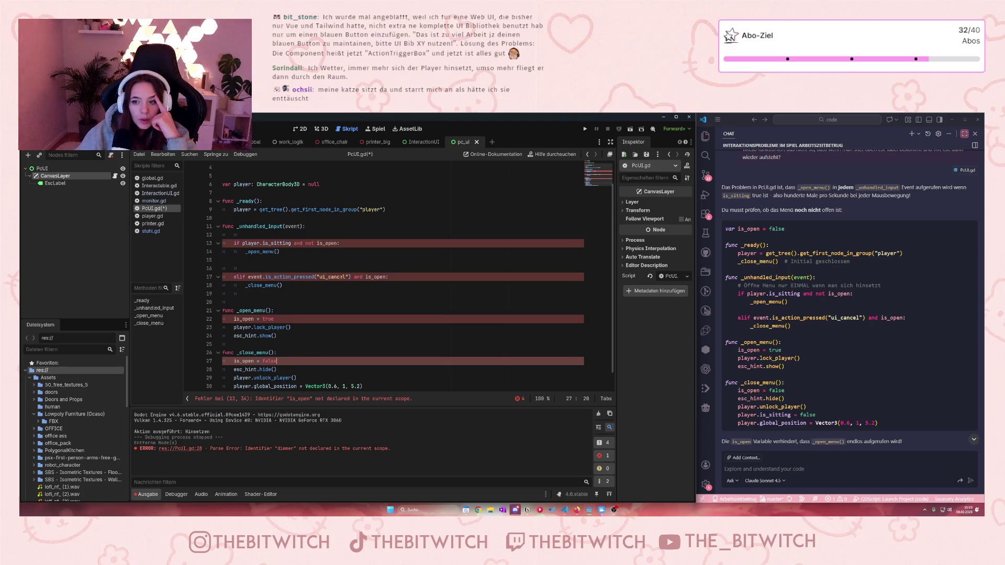
- Add 'var is_open = false' below the esc_hint declaration
left_click(319, 193)
scroll(319, 193, "up", 1)
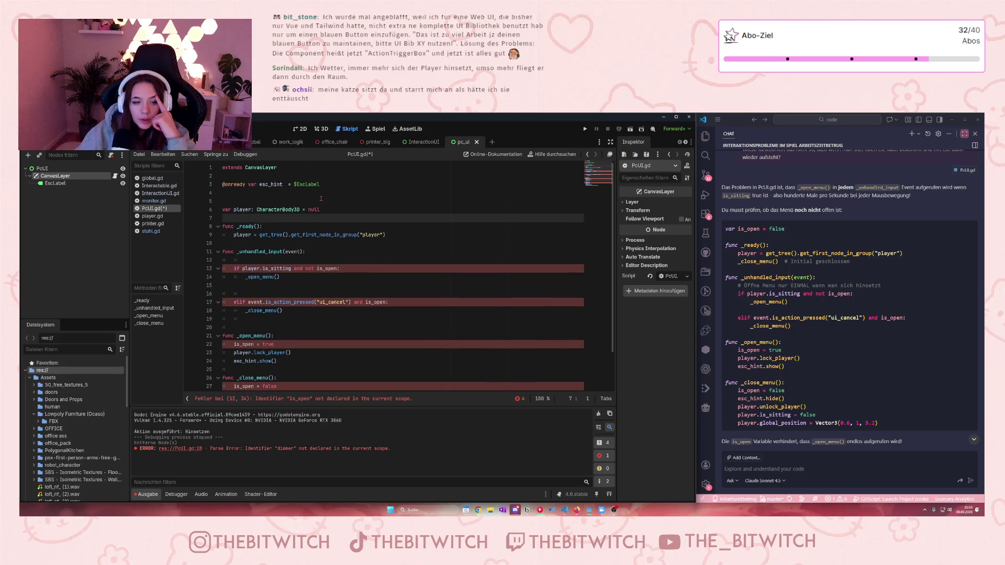
left_click(327, 196)
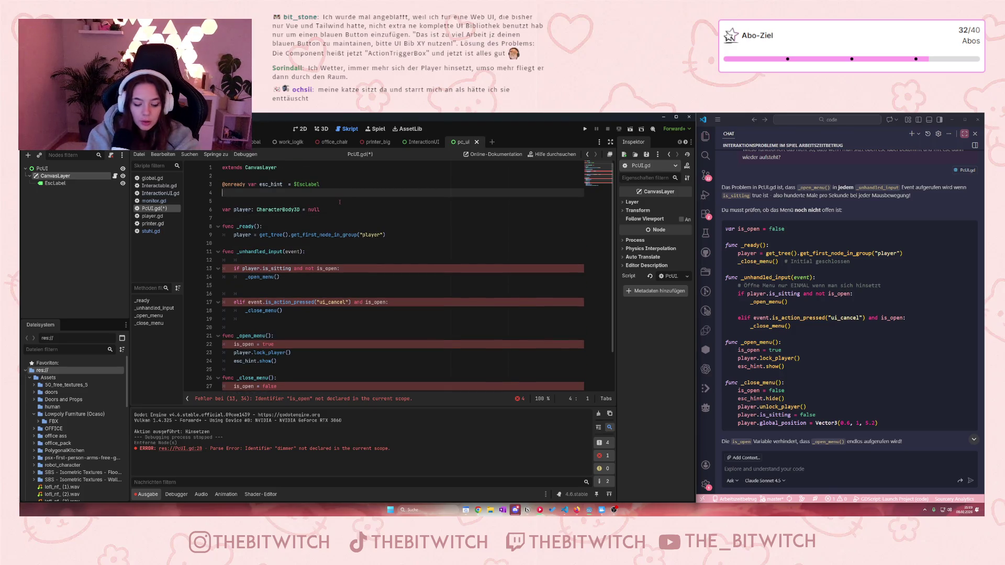
key("Return")
type("var is_open")
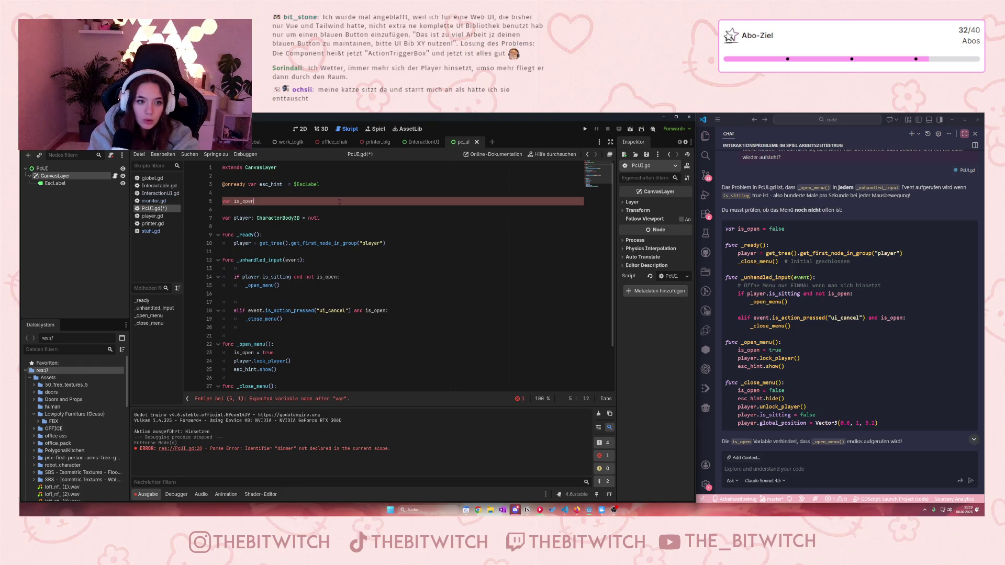
type(" = false")
- Remove the blank line between is_open and var player, then save the script
left_click(266, 207)
left_click_drag(343, 219, 230, 212)
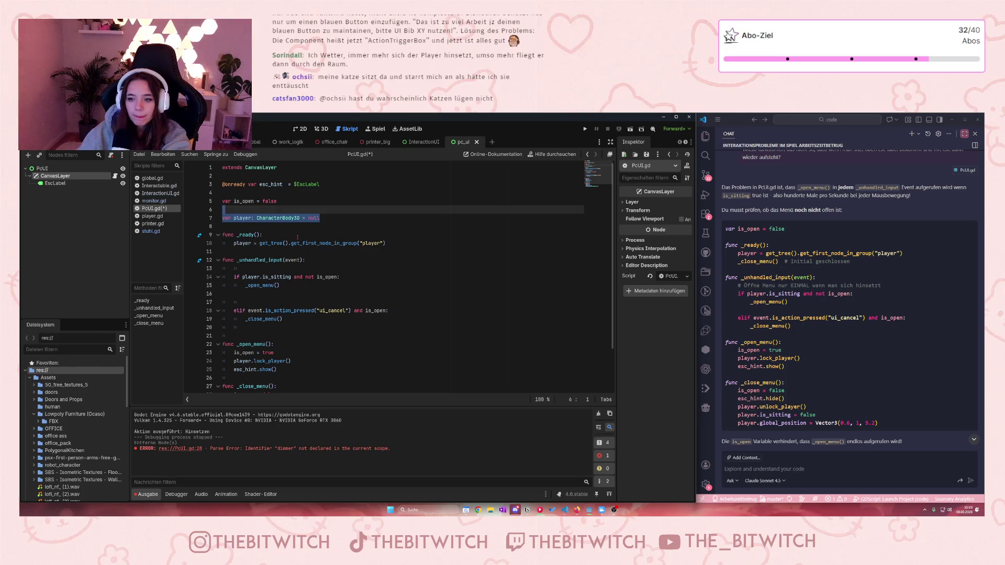
key("BackSpace")
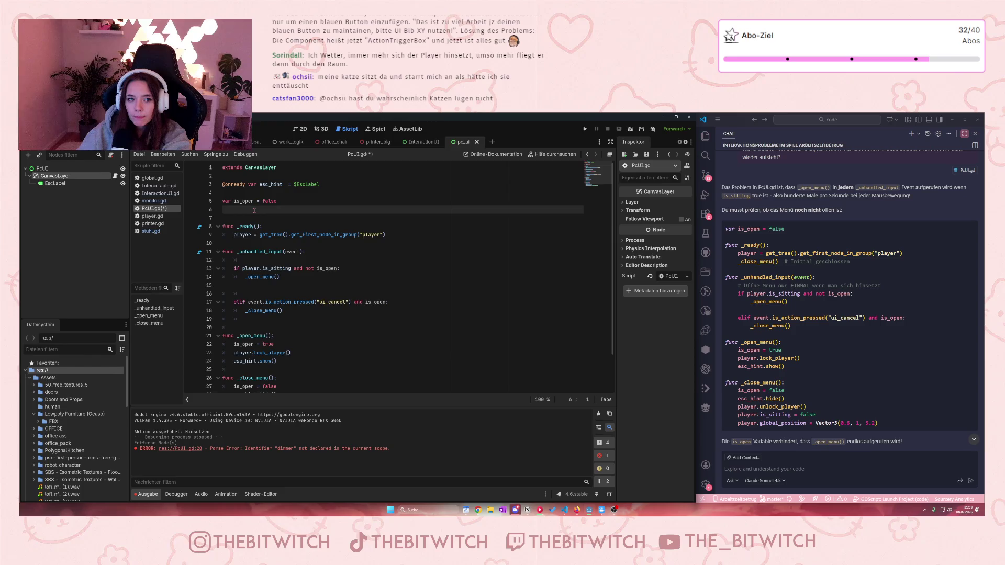
key("BackSpace")
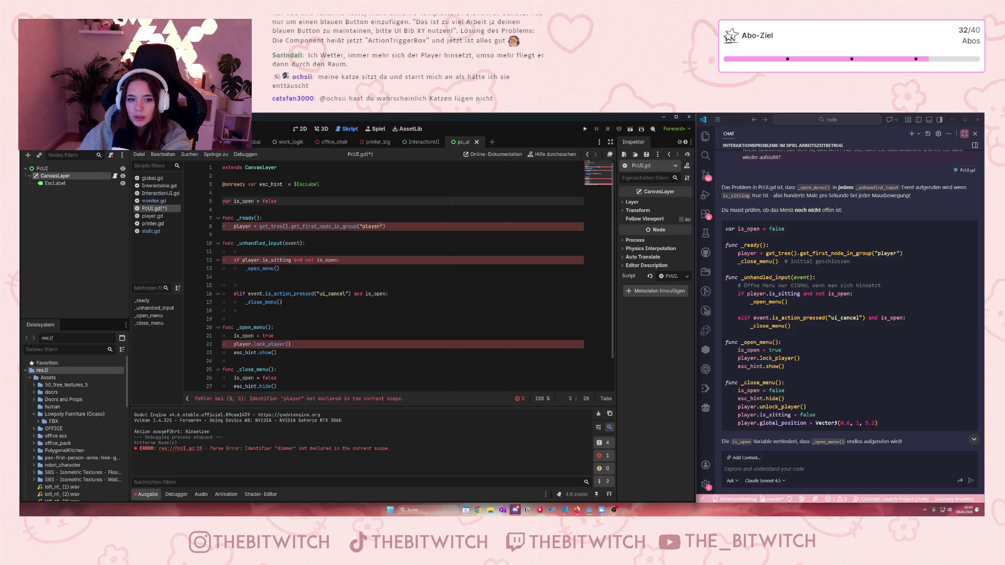
key("ctrl+z")
key("ctrl+z")
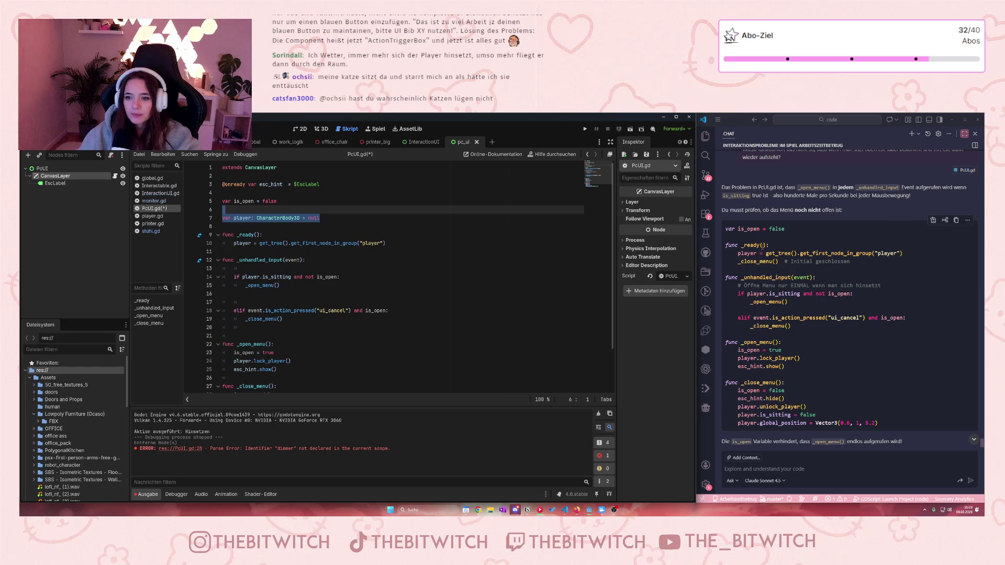
key("Left")
key("BackSpace")
left_click(298, 261)
key("ctrl+s")
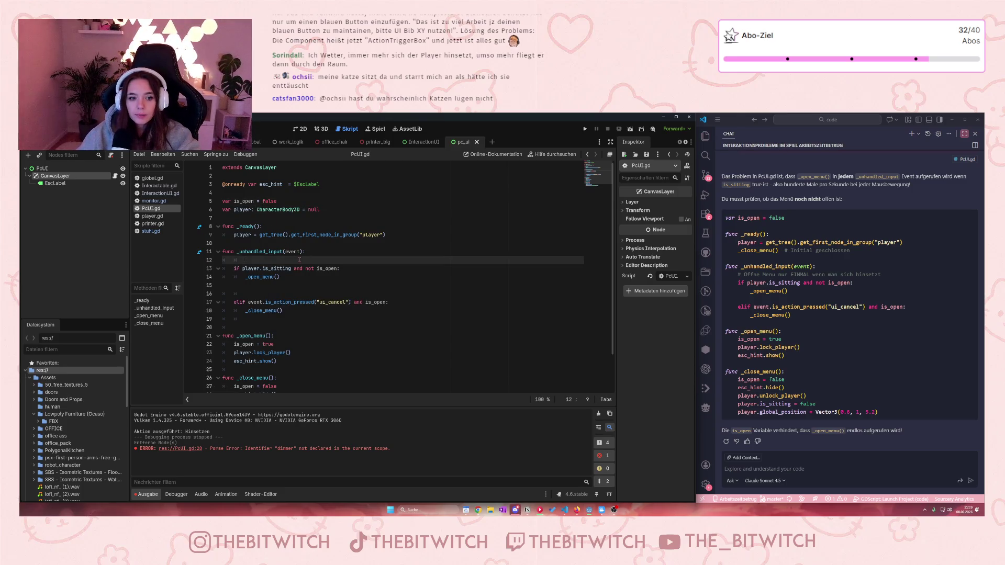
scroll(300, 260, "down", 2)
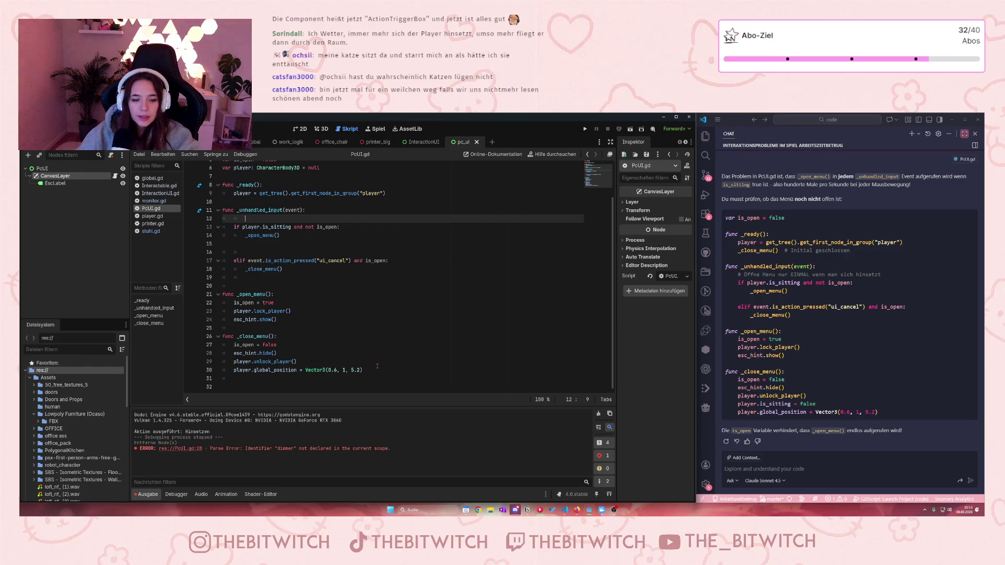
- Add player.is_sitting = false after the global_position line in _close_menu, save, and open player.gd
left_click(396, 372)
key("Return")
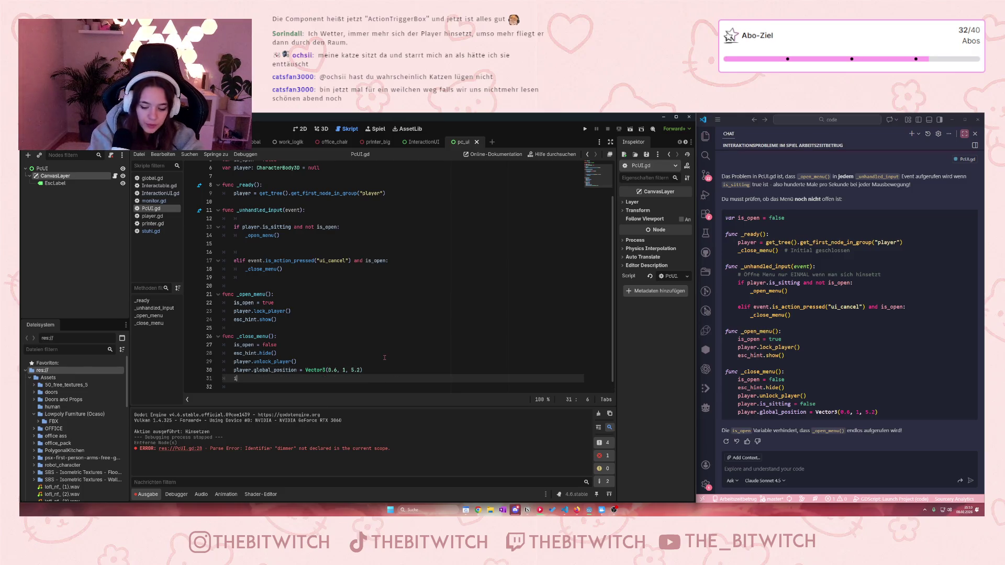
type("is_sitting")
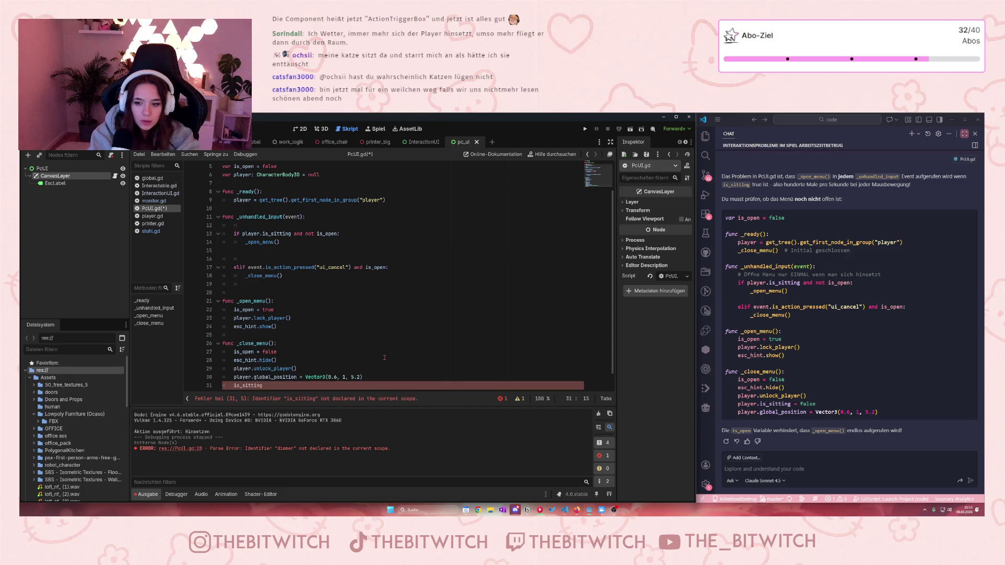
type(" = false")
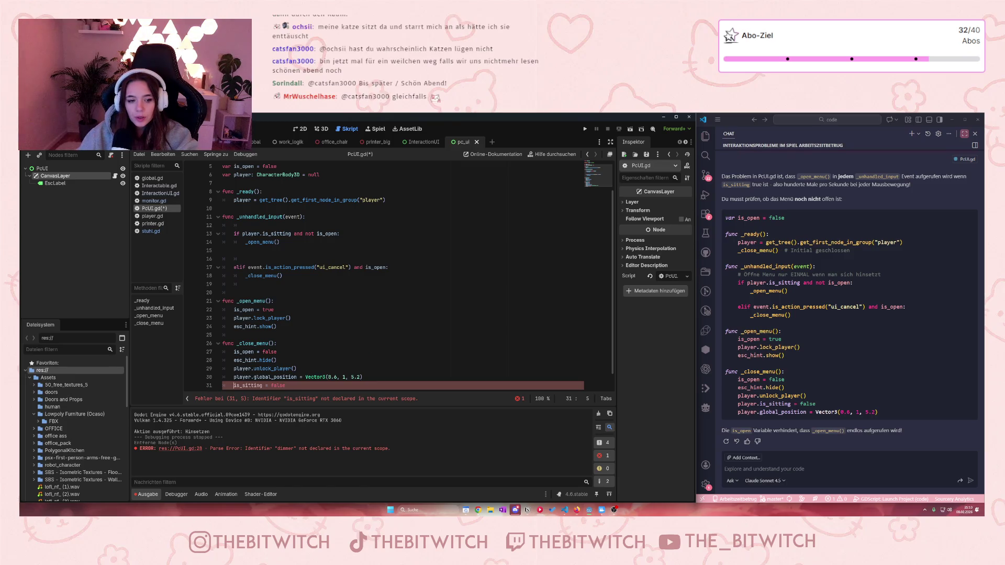
type("playe")
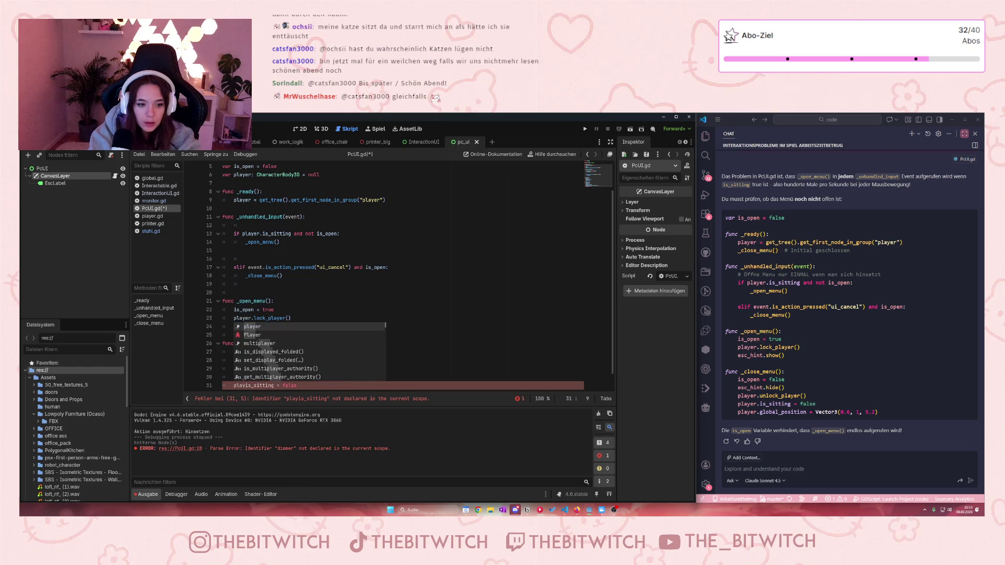
type("r.")
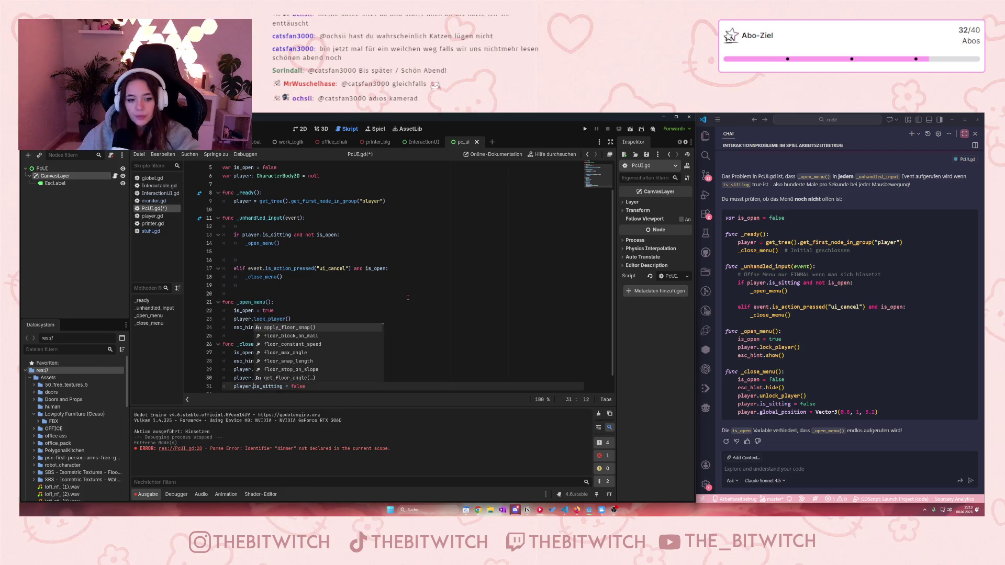
left_click(403, 294)
key("ctrl+s")
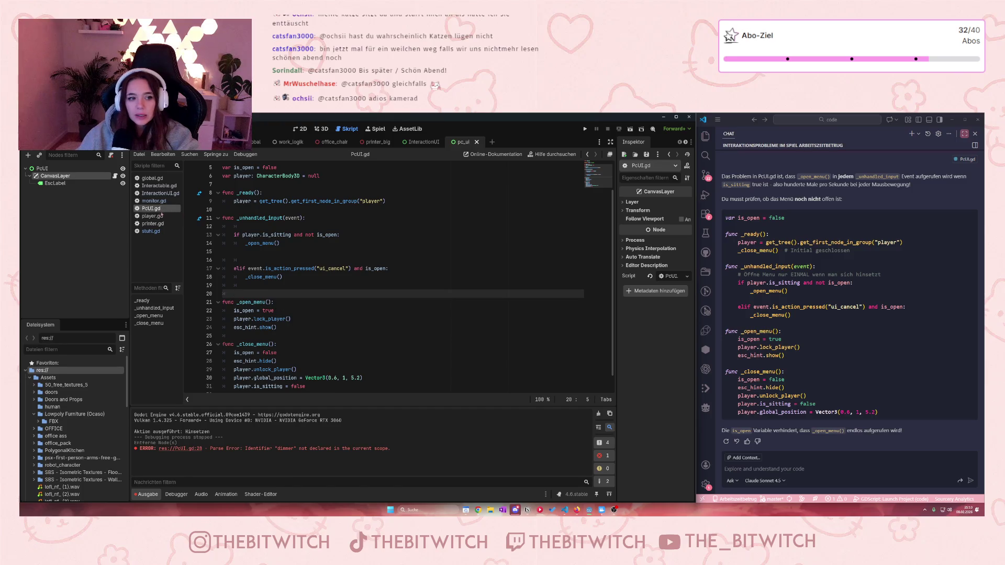
left_click(151, 215)
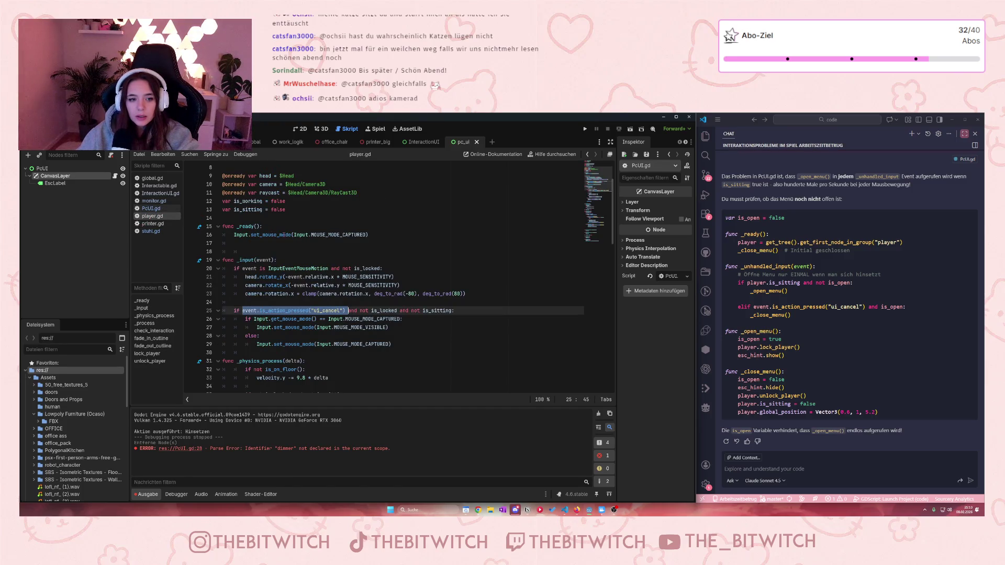
- Scroll up and down through player.gd to review its code
scroll(314, 272, "down", 9)
scroll(278, 244, "down", 7)
scroll(278, 244, "down", 5)
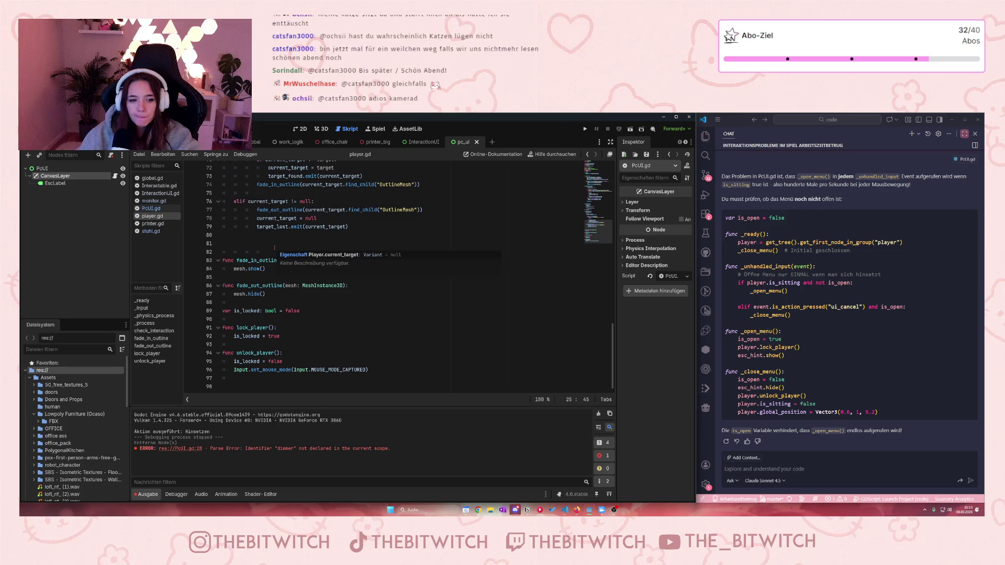
scroll(273, 248, "up", 4)
scroll(275, 246, "up", 4)
scroll(273, 248, "up", 8)
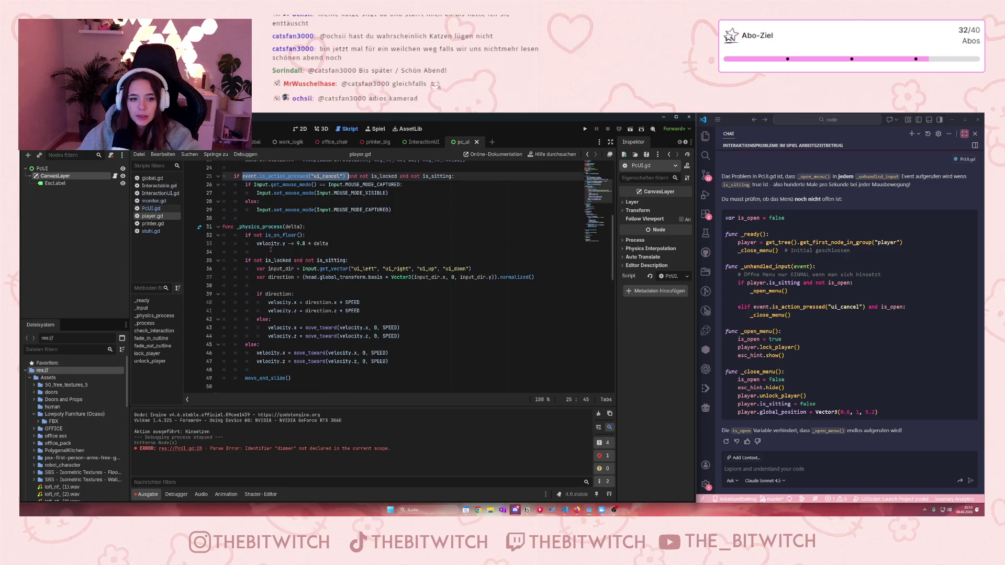
scroll(272, 257, "up", 2)
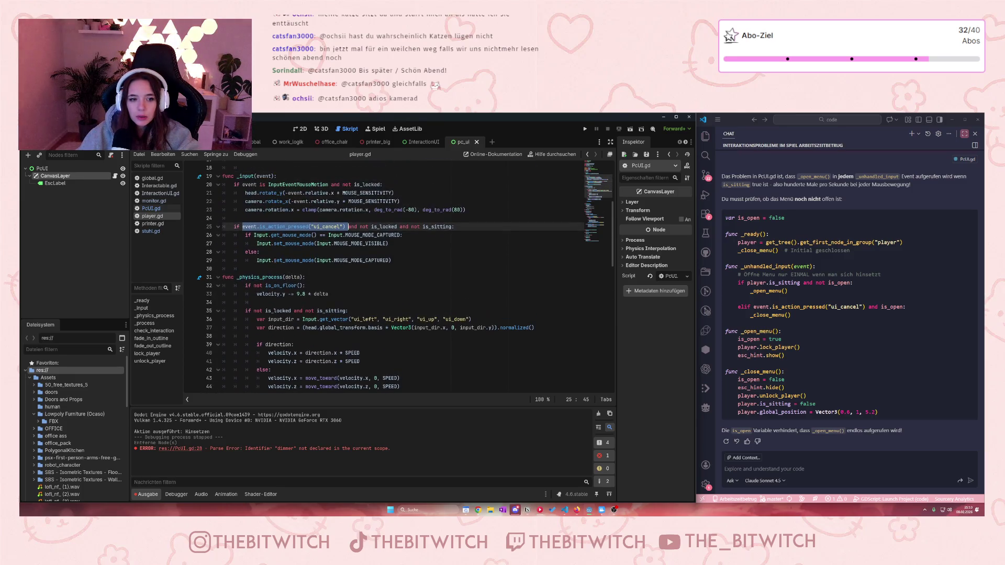
- Open stuhl.gd and select its is_sitting and lock_player lines
scroll(273, 260, "down", 9)
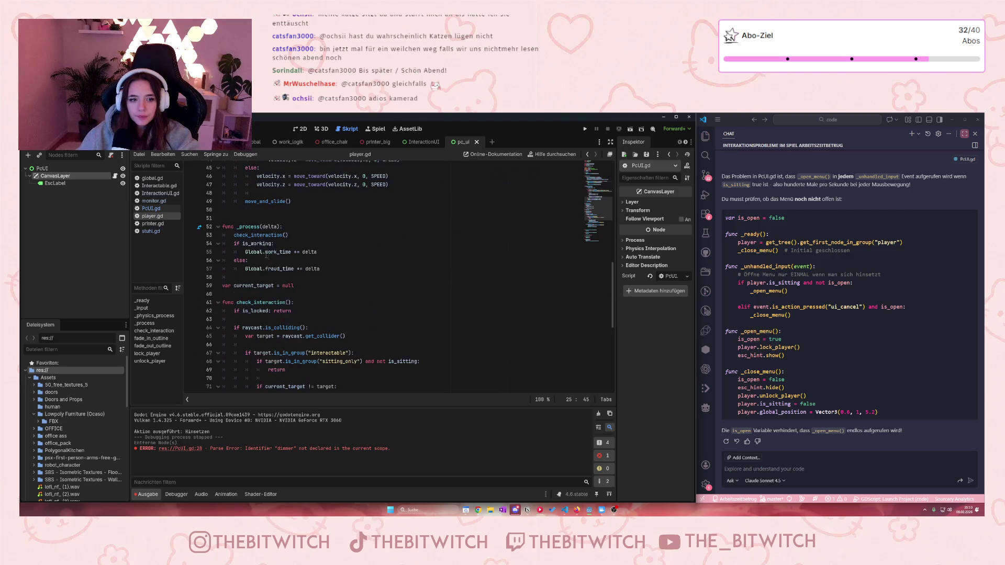
left_click(151, 231)
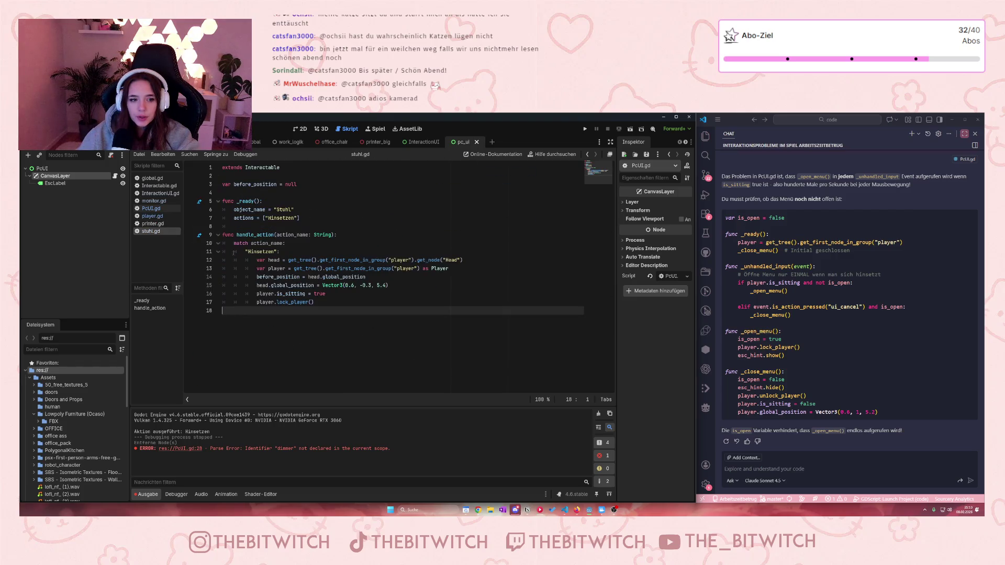
left_click_drag(256, 297, 222, 311)
- Save everything, then in the running game walk to the chair, sit with E, and stand up with Esc
left_click(349, 340)
key("ctrl+s")
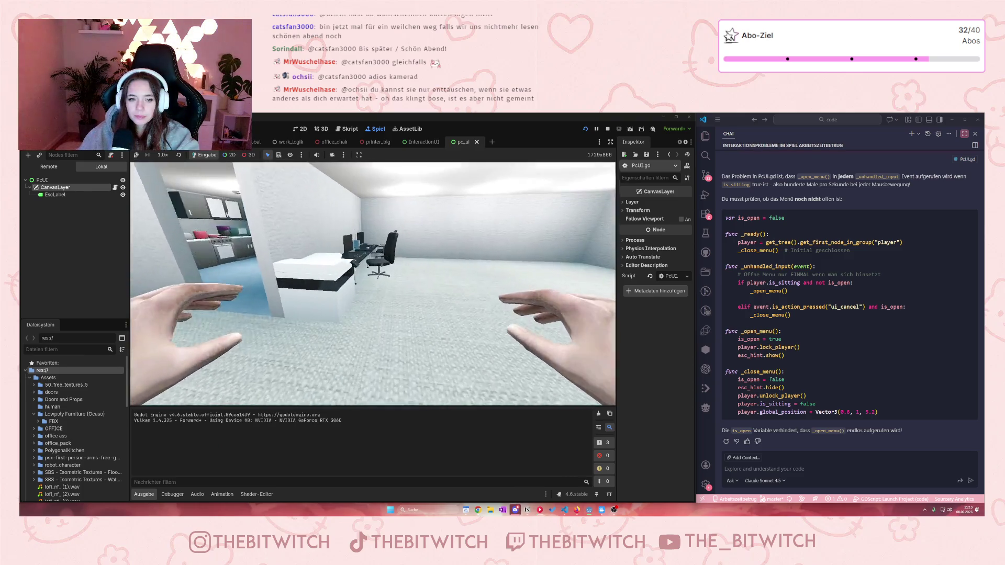
key("w")
key("e")
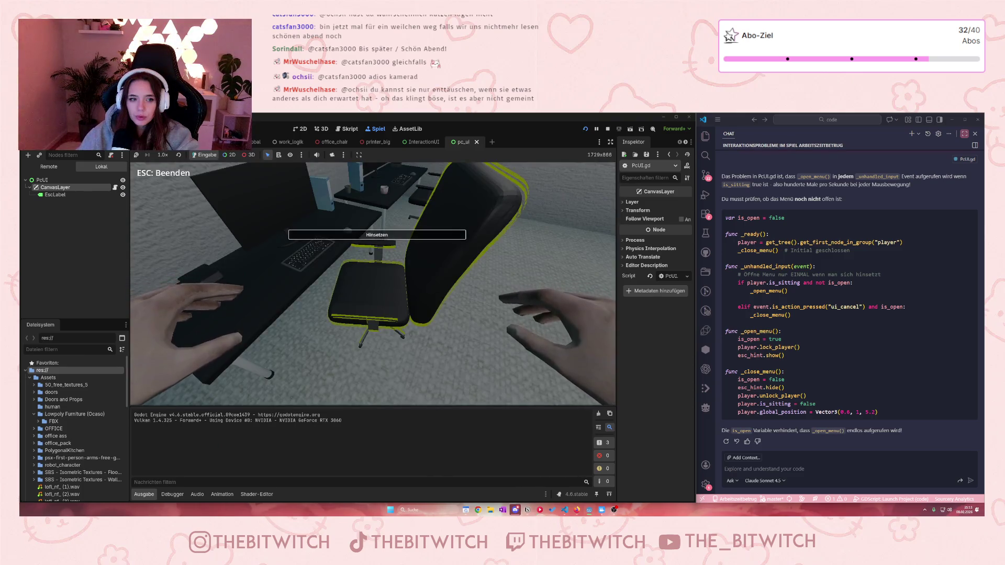
key("e")
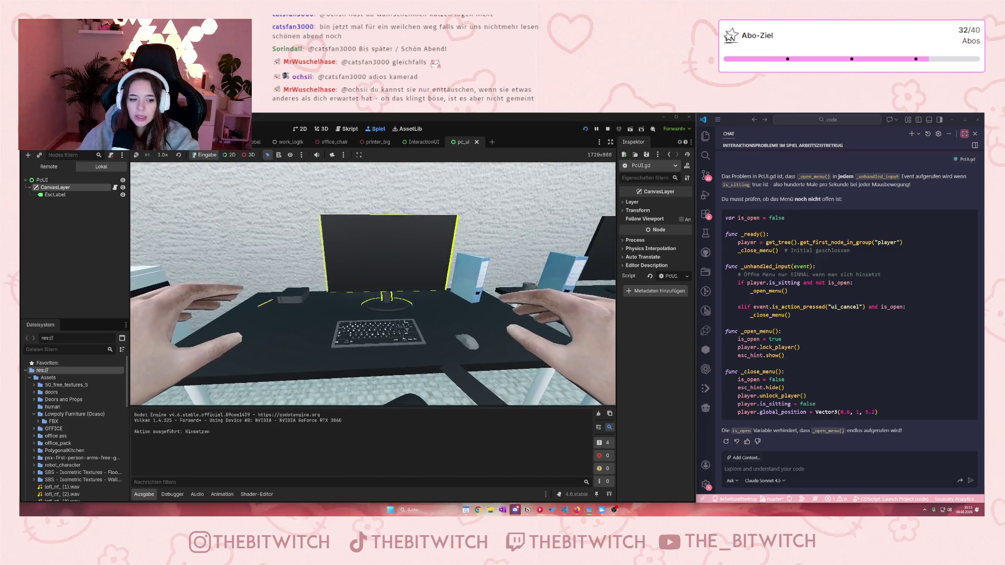
key("Escape")
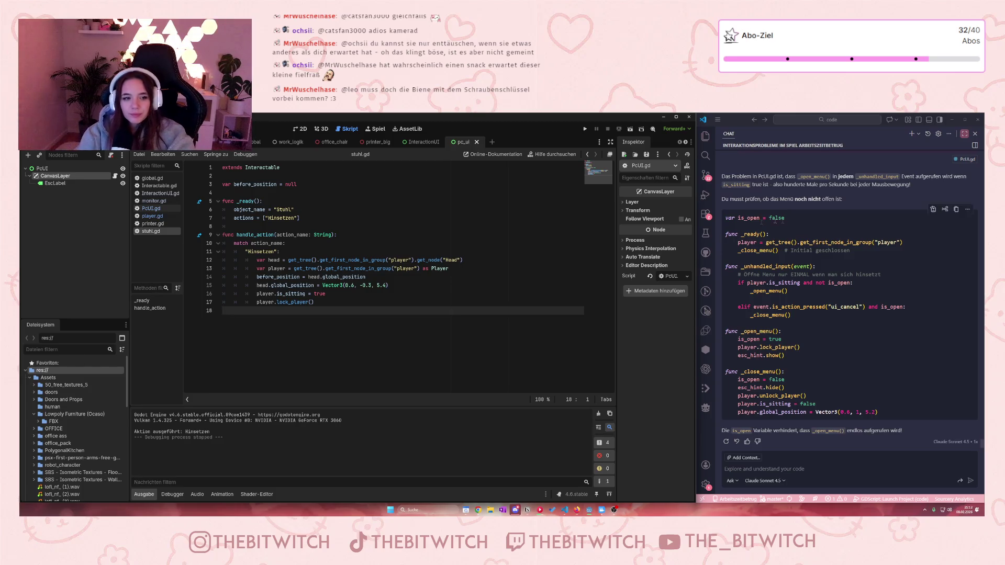
- Open InteractionUI.gd at the _close_menu call in _on_button_pressed
left_click(160, 193)
scroll(302, 314, "down", 5)
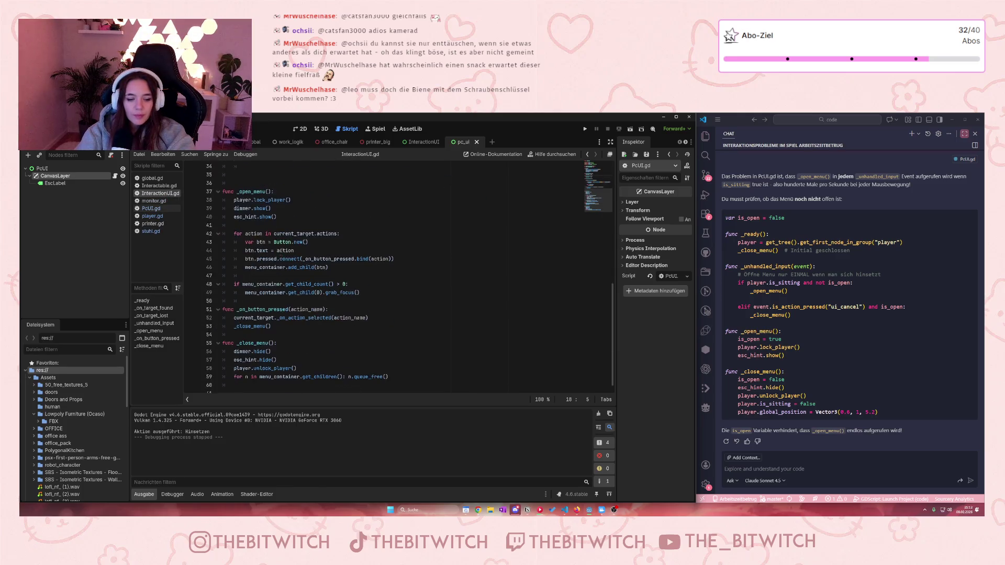
left_click(303, 318)
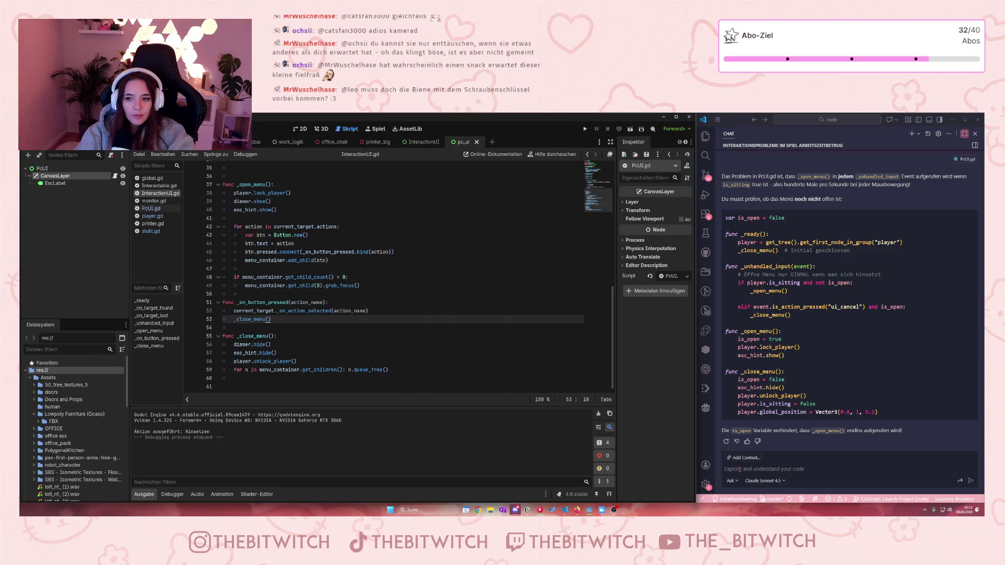
- Send 'funktioniert immer noch nicht' to the VS Code chat assistant
left_click(740, 469)
type("f")
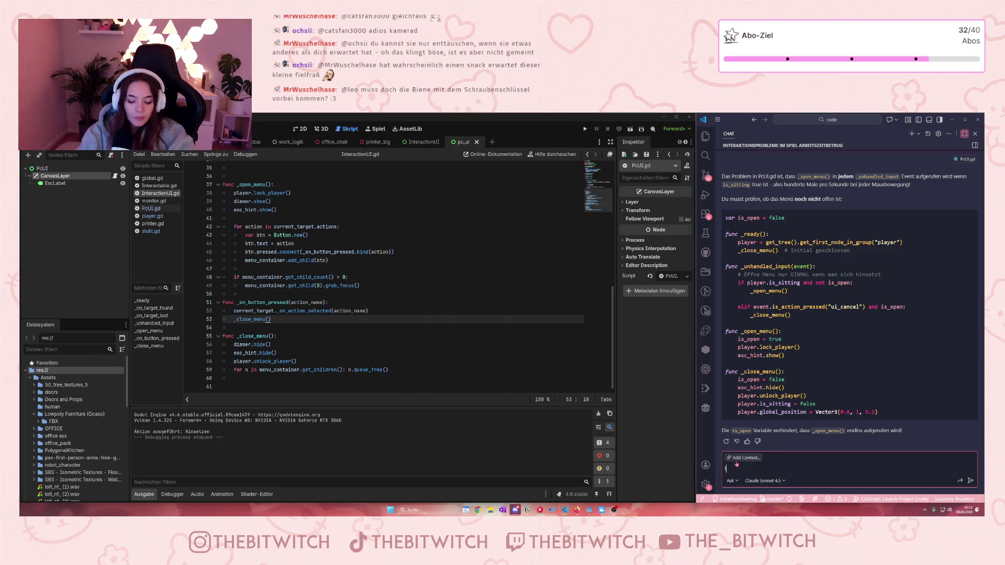
type("unktion")
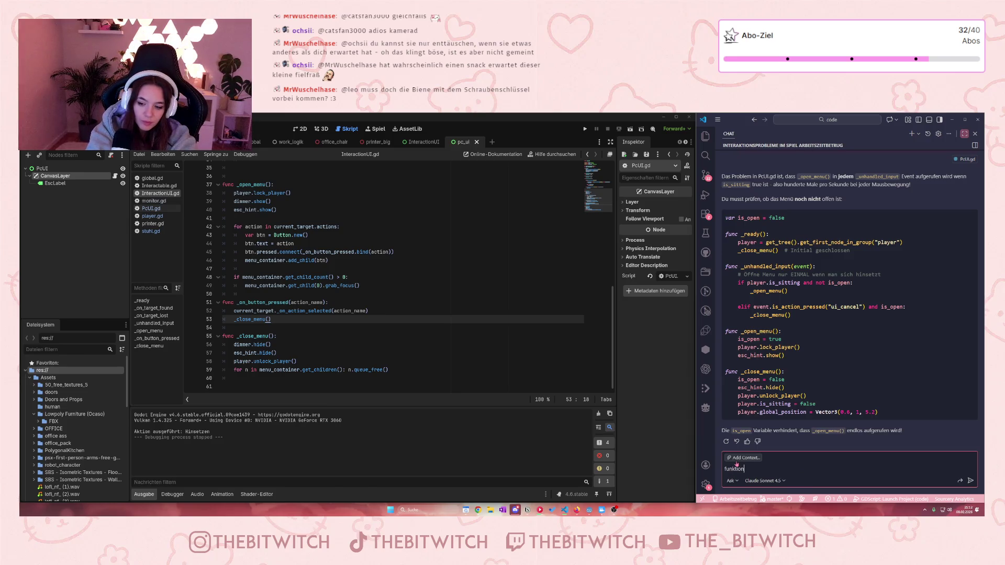
type("iert immer n")
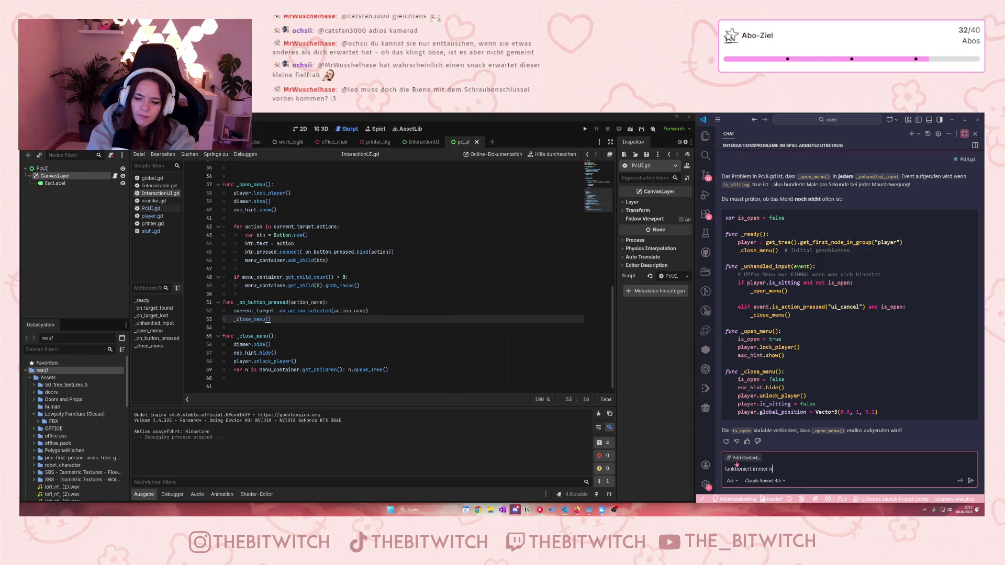
type("och nicht")
key("Return")
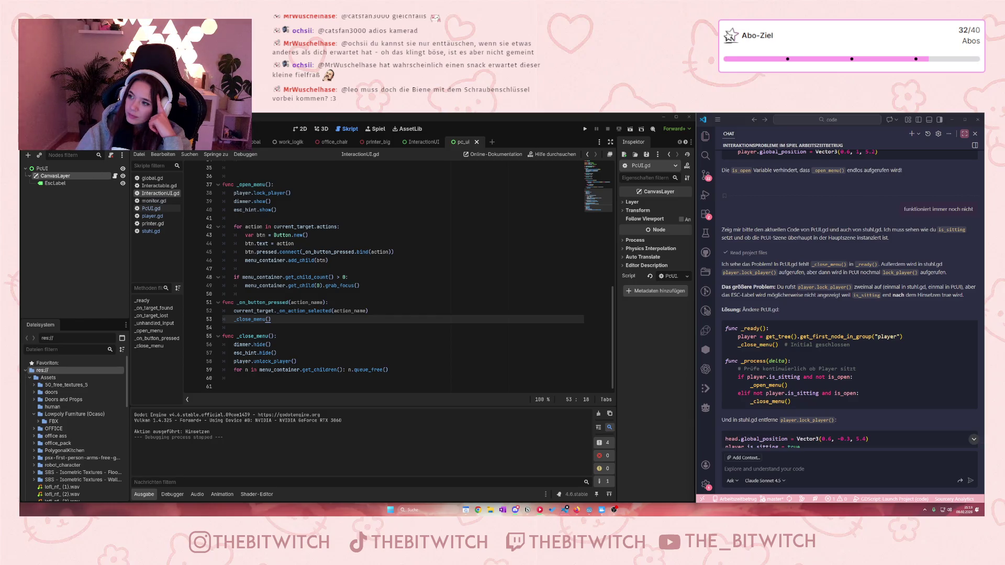
- Add a _close_menu() call after the player lookup in PcUI.gd's _ready and save it
left_click(564, 510)
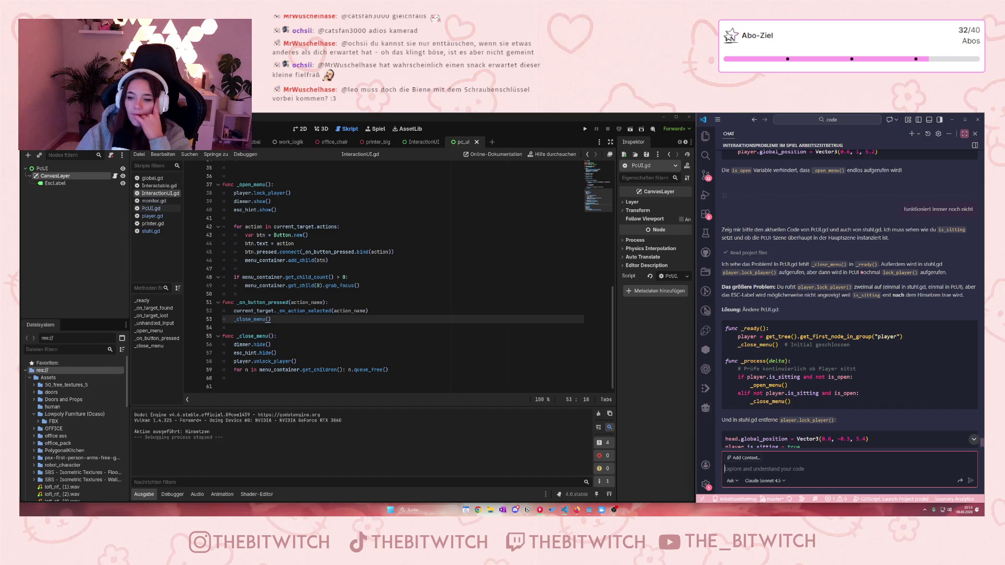
scroll(498, 311, "up", 6)
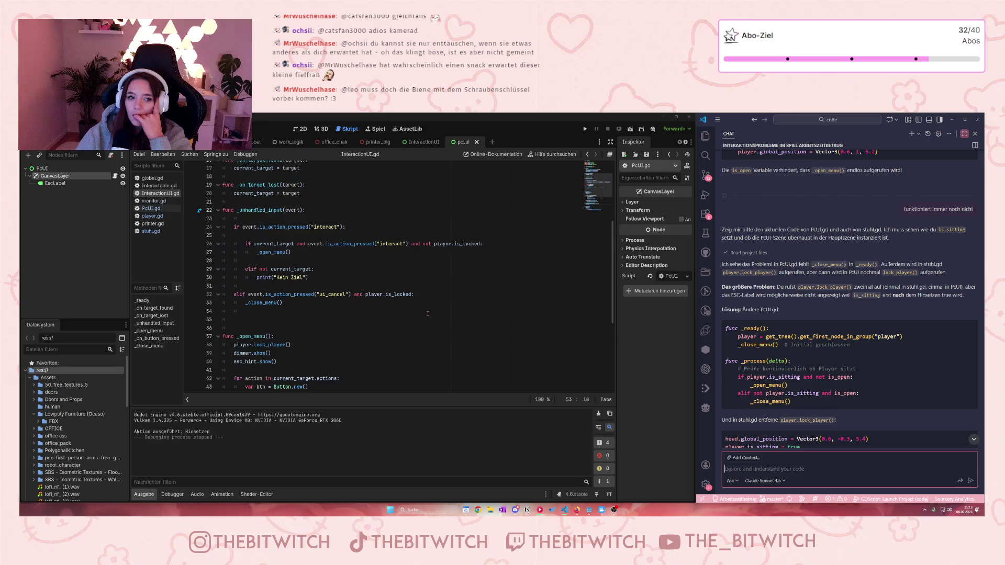
scroll(373, 253, "up", 1)
scroll(372, 253, "up", 4)
scroll(372, 253, "up", 2)
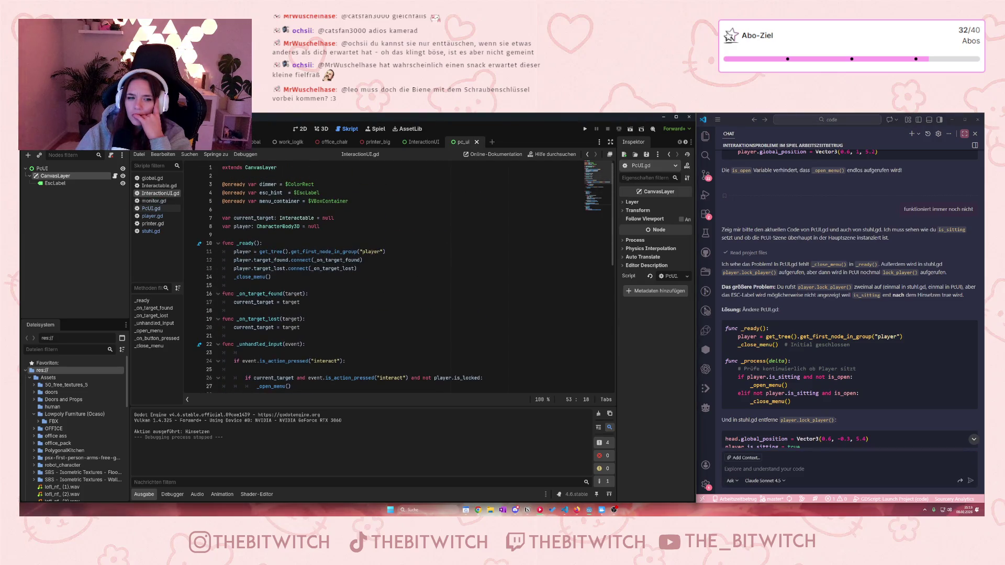
left_click(151, 209)
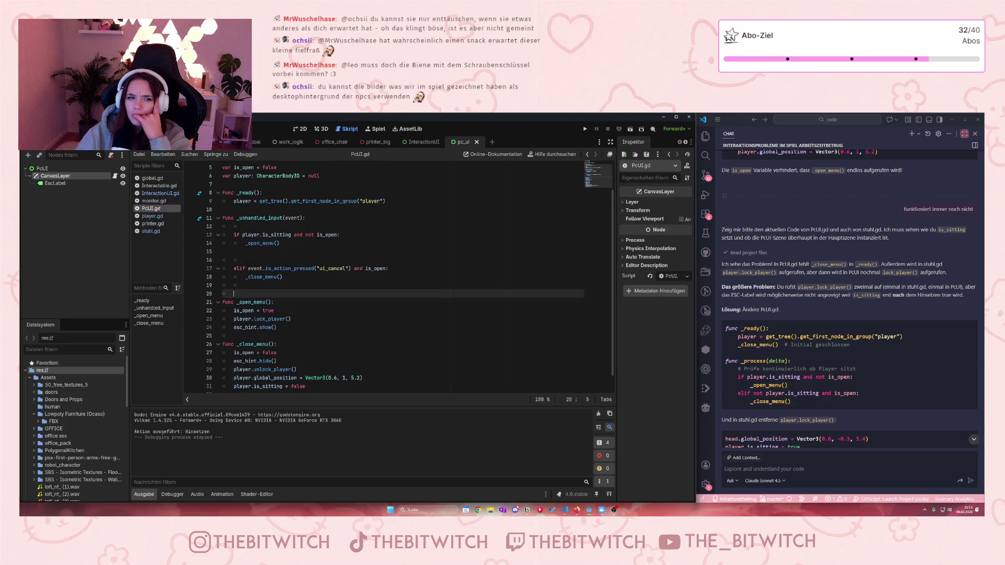
left_click(372, 236)
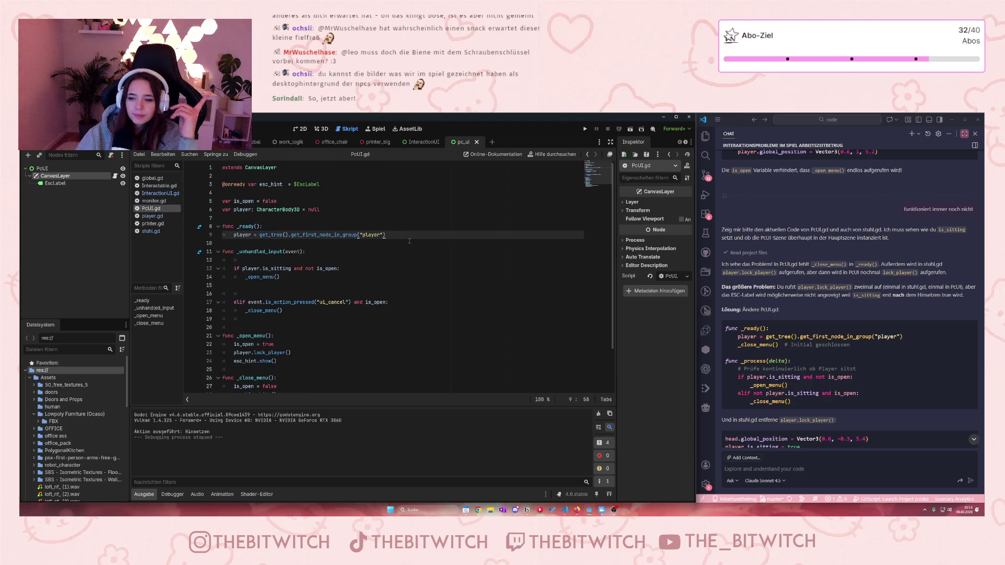
key("Return")
type("_close")
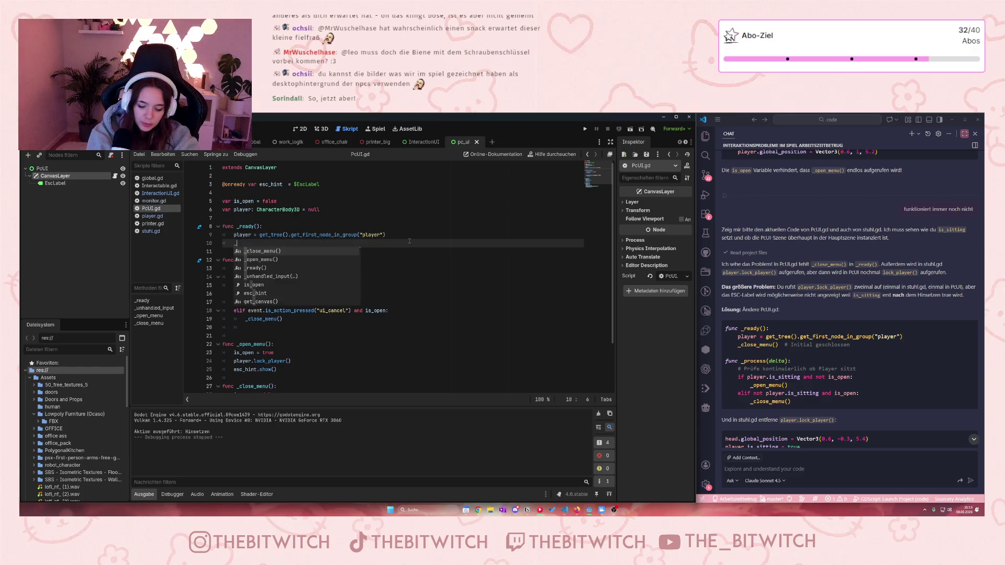
key("Return")
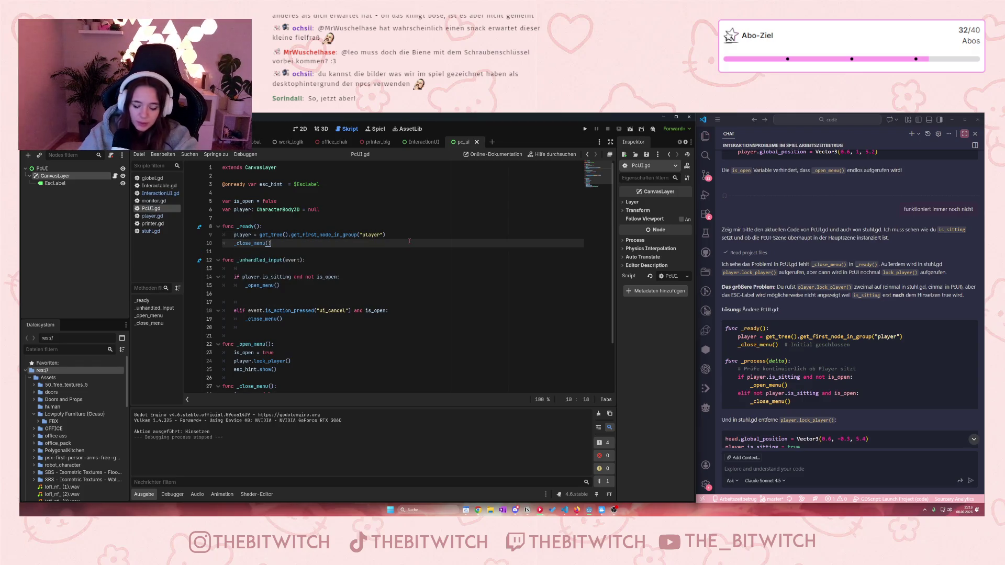
key("ctrl+s")
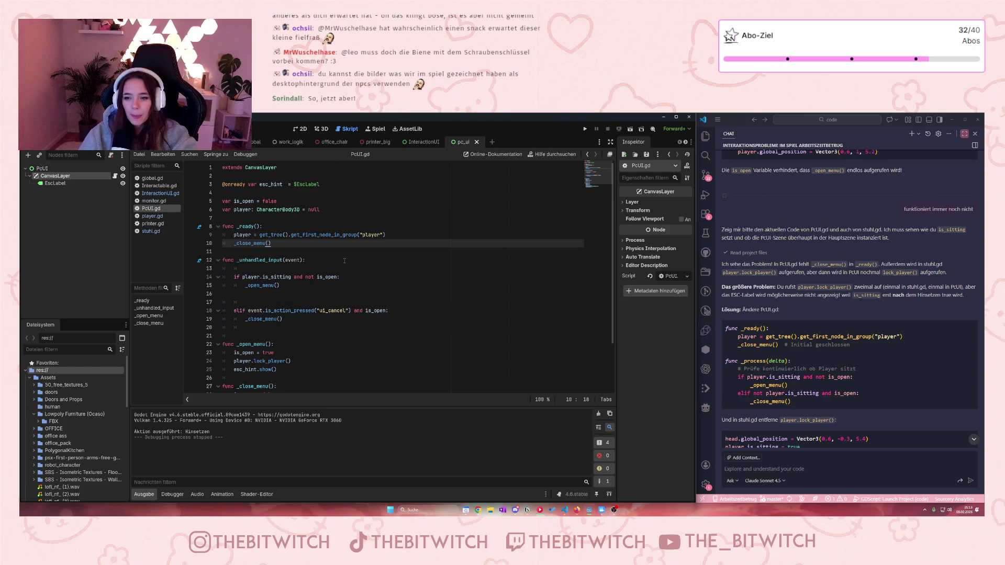
- Delete the player.lock_player() line from stuhl.gd and save the script
scroll(865, 362, "down", 1)
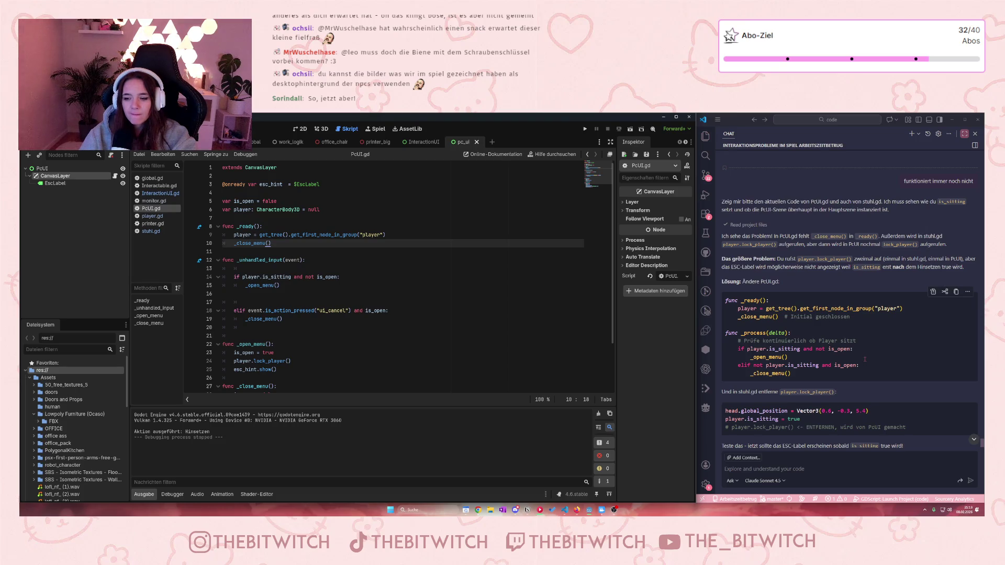
scroll(865, 360, "down", 1)
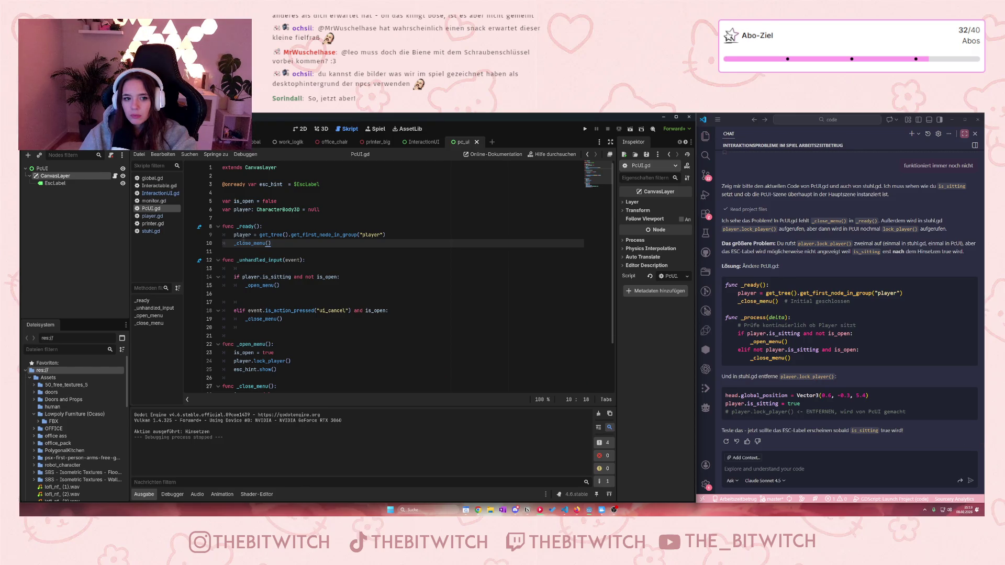
scroll(262, 260, "down", 1)
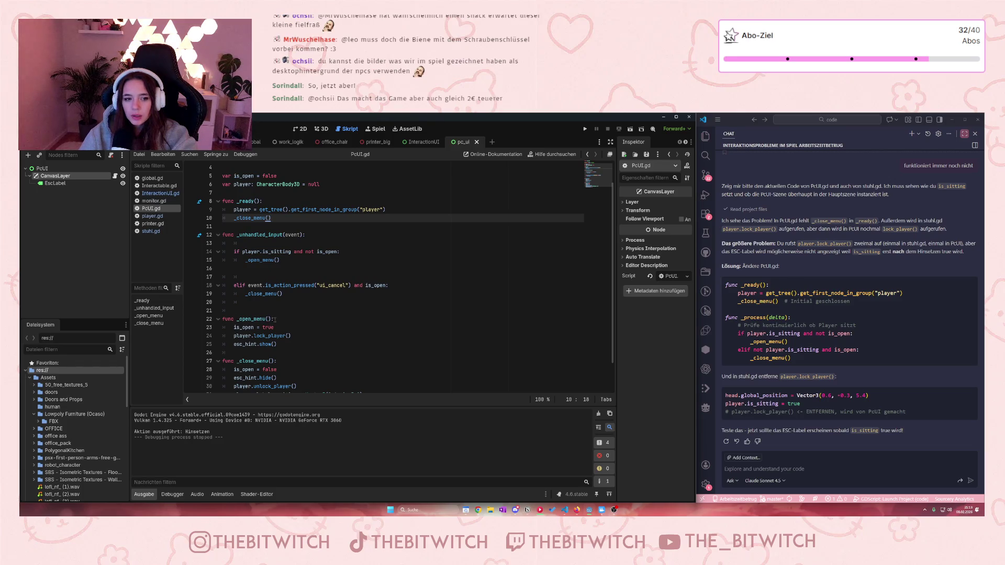
left_click(149, 231)
triple_click(312, 303)
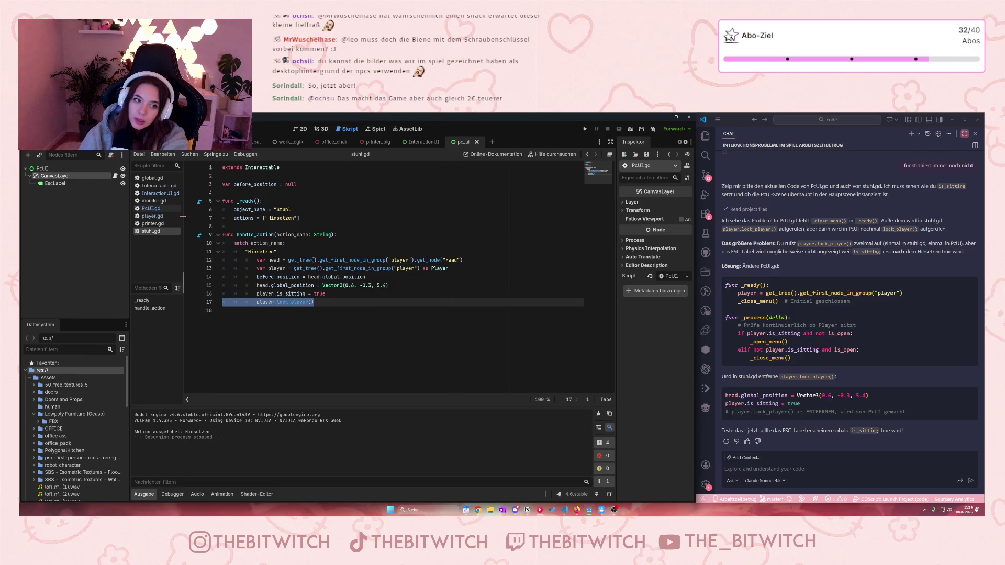
key("BackSpace")
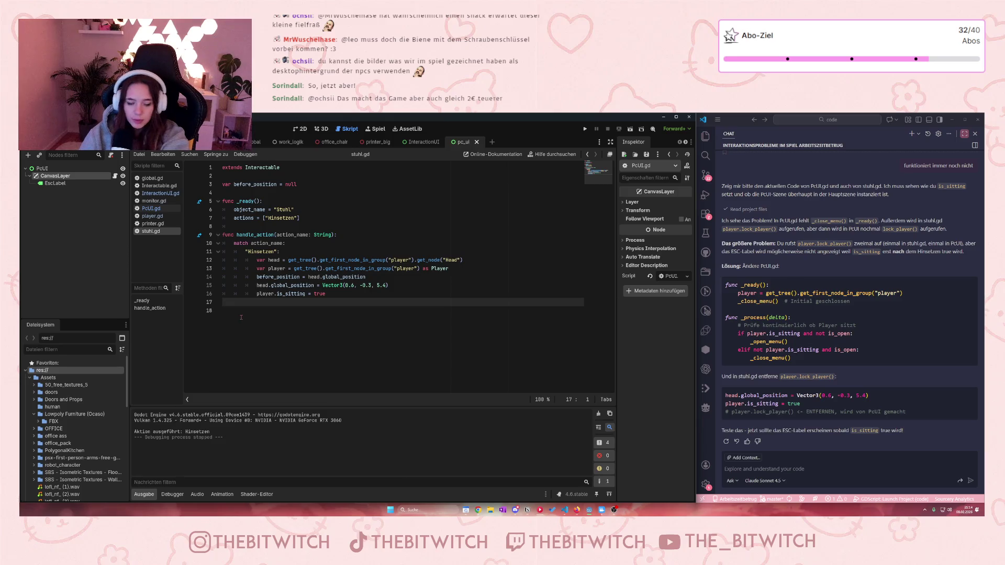
key("ctrl+s")
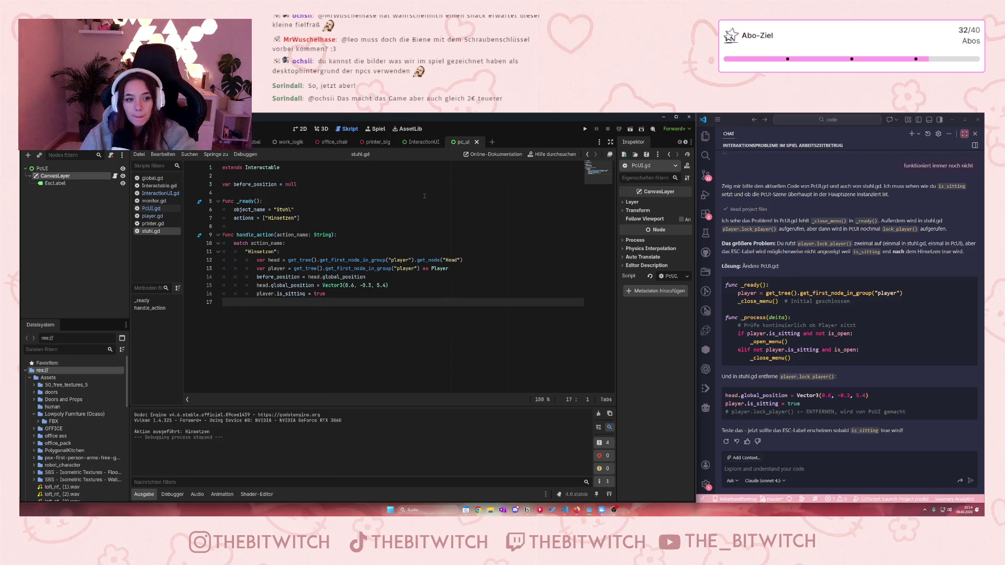
left_click(585, 129)
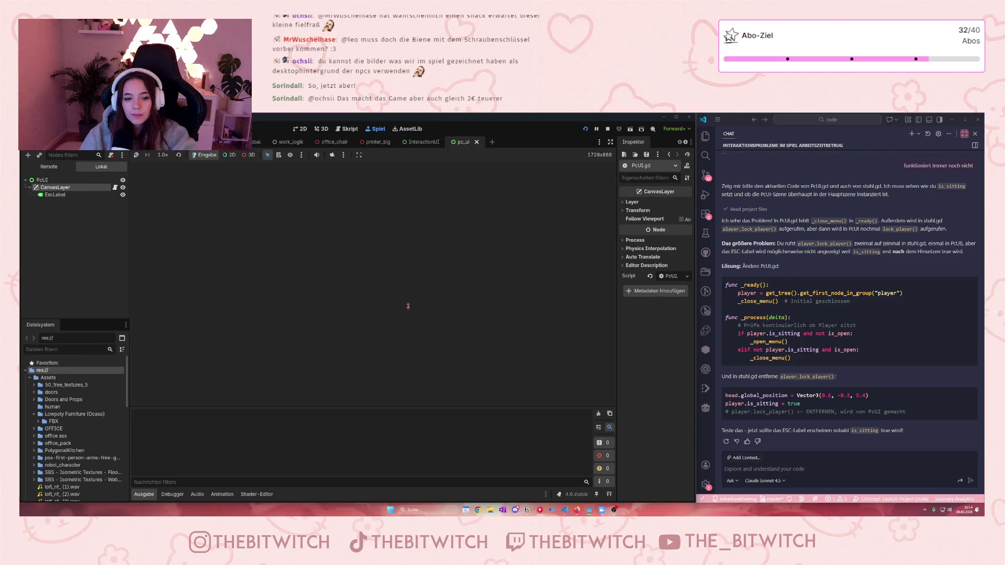
- Walk to the office chair and sit down with E to see if the PC menu appears
key("w")
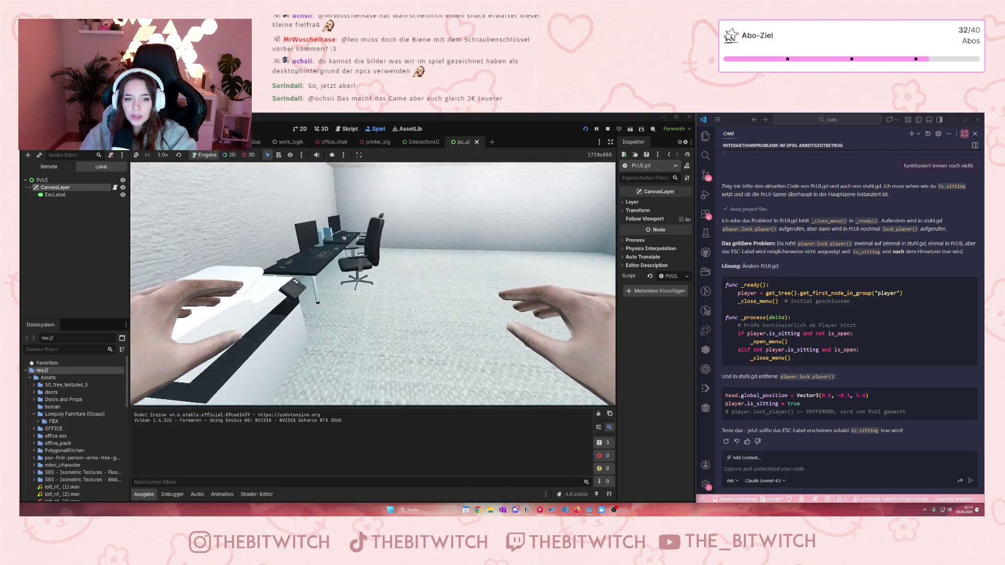
key("e")
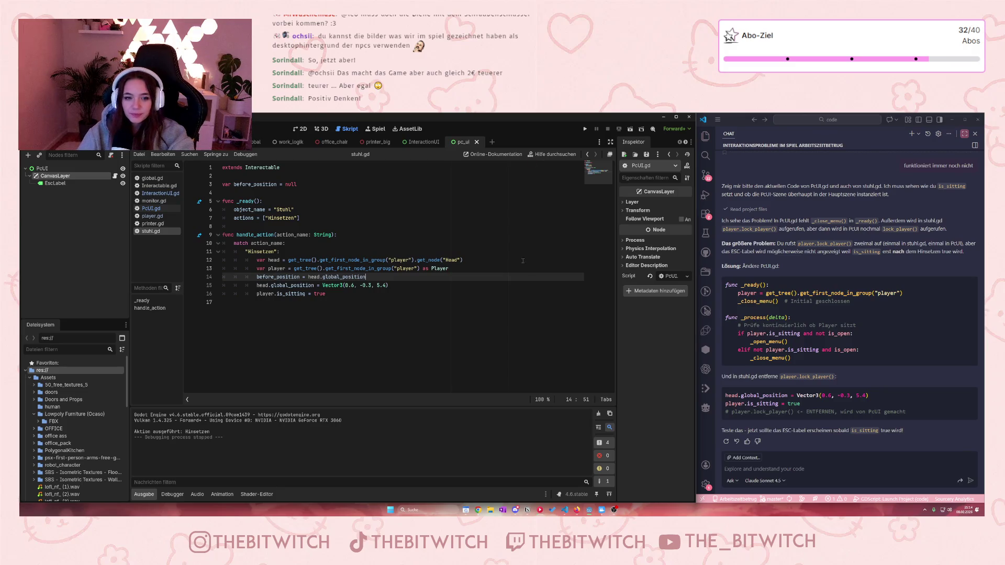
left_click(360, 295)
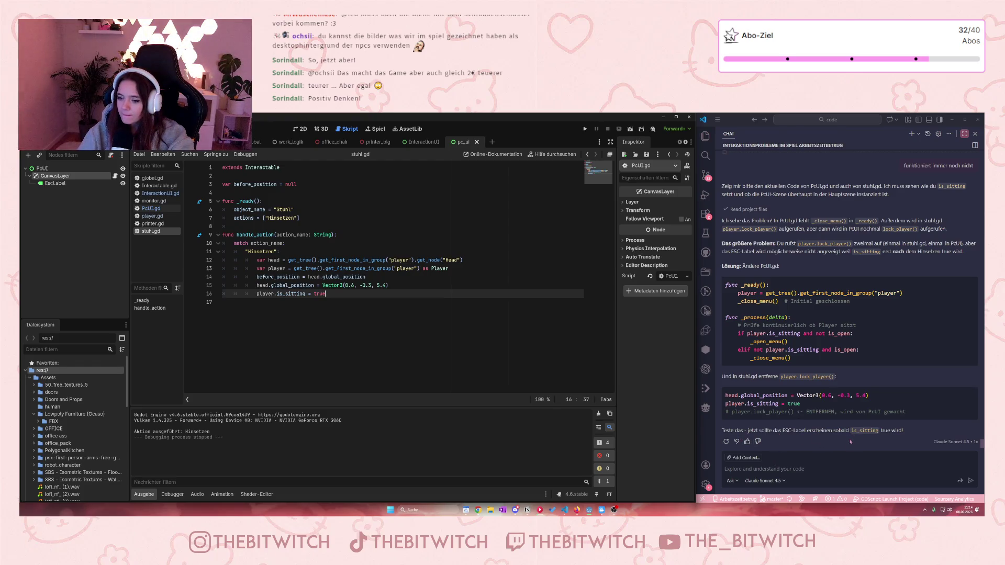
- Send 'es funktioniert nicht' to the VS Code chat assistant
left_click(791, 464)
type("e")
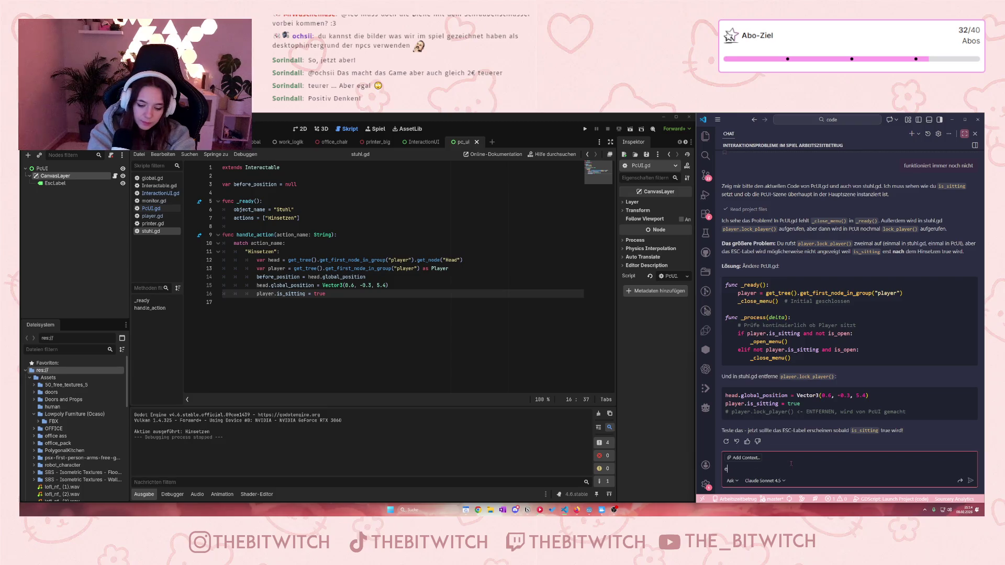
type("s funktion")
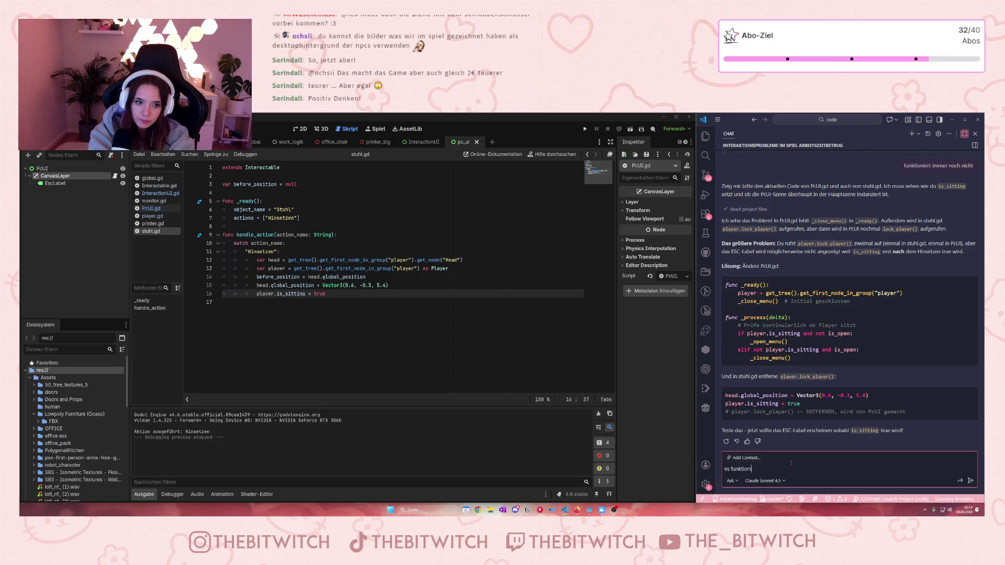
type("iert nicht......")
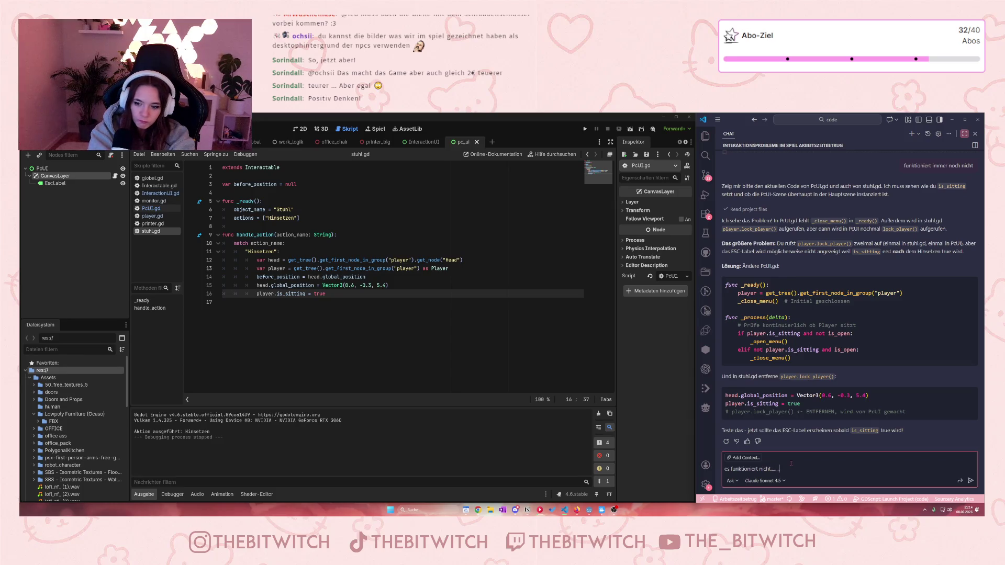
key("Return")
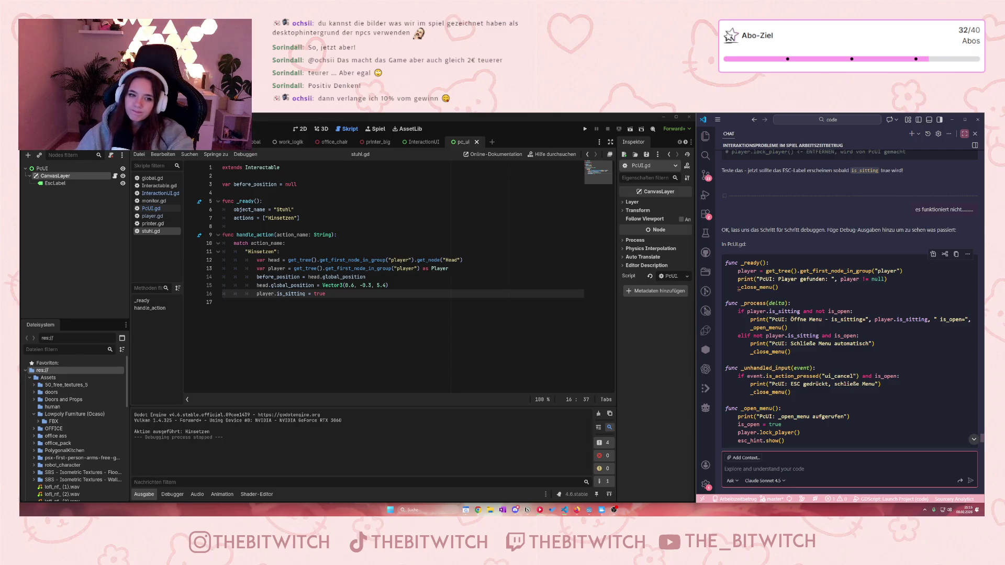
- Skim InteractionUI.gd, then switch back to PcUI.gd
left_click(160, 193)
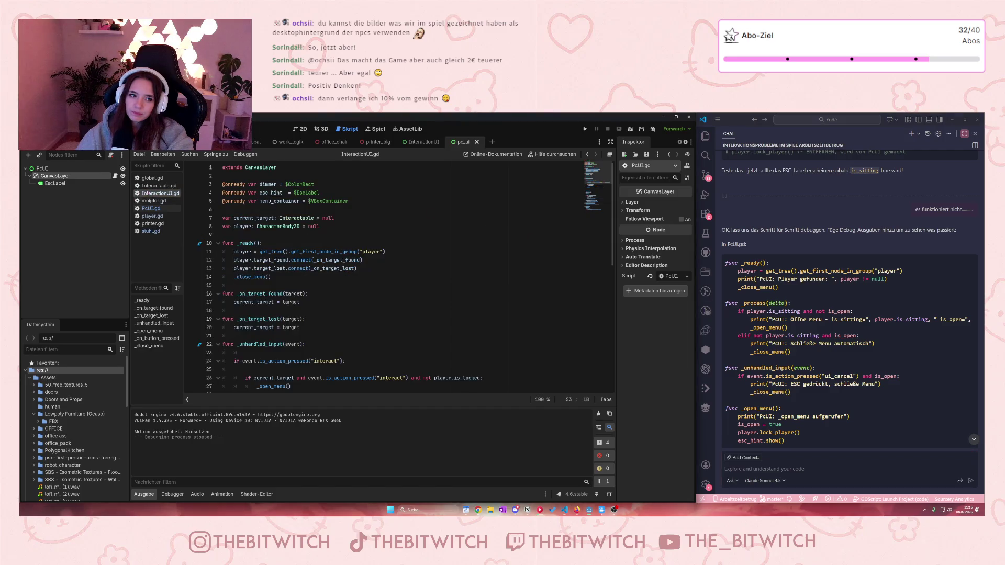
scroll(302, 253, "down", 5)
scroll(303, 253, "down", 4)
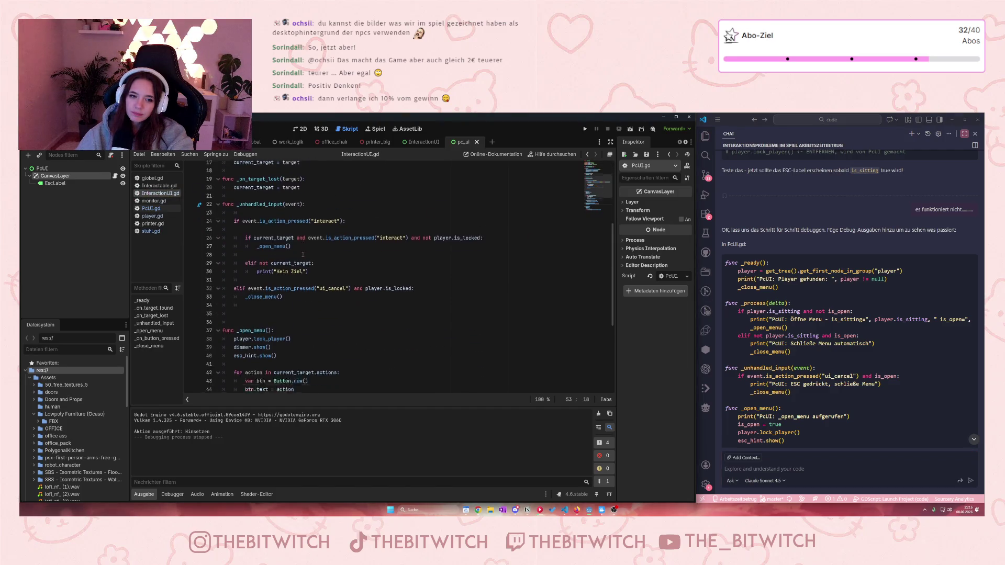
left_click(152, 208)
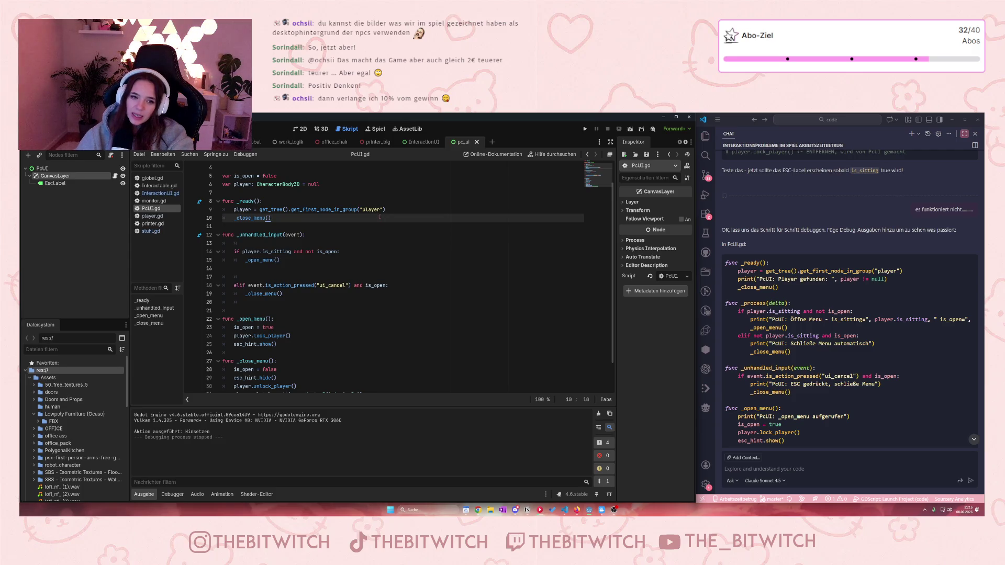
scroll(379, 216, "down", 2)
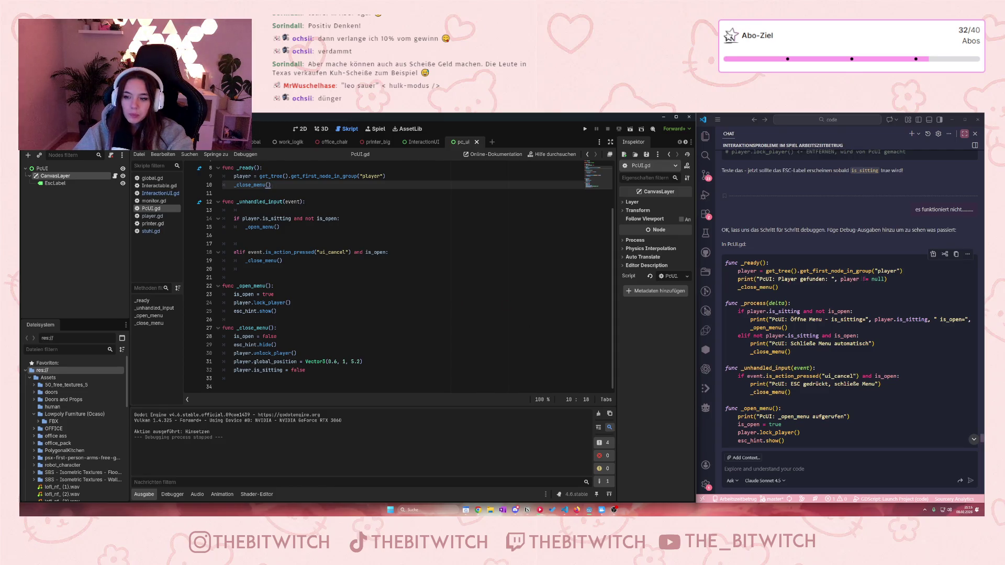
scroll(844, 263, "down", 4)
- Review the chat's suggested debug prints for _close_menu and stuhl.gd's head.global_position and Stuhl lines
left_click(845, 263)
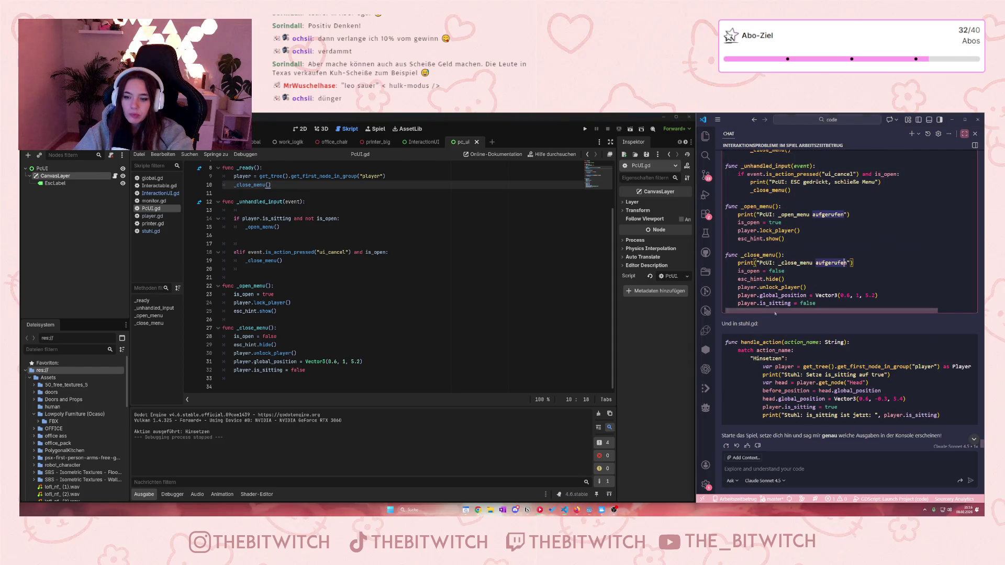
left_click(782, 375)
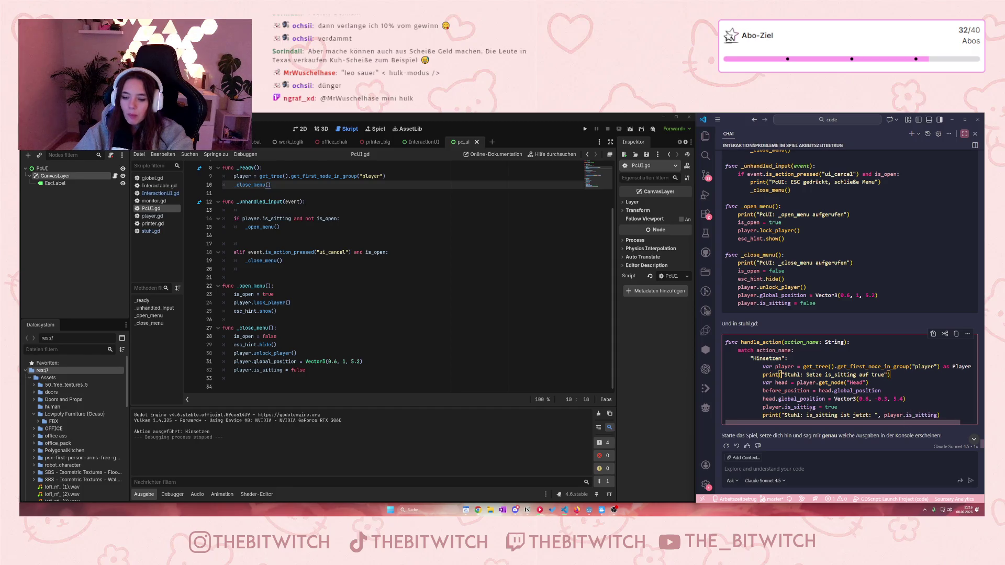
left_click(779, 399)
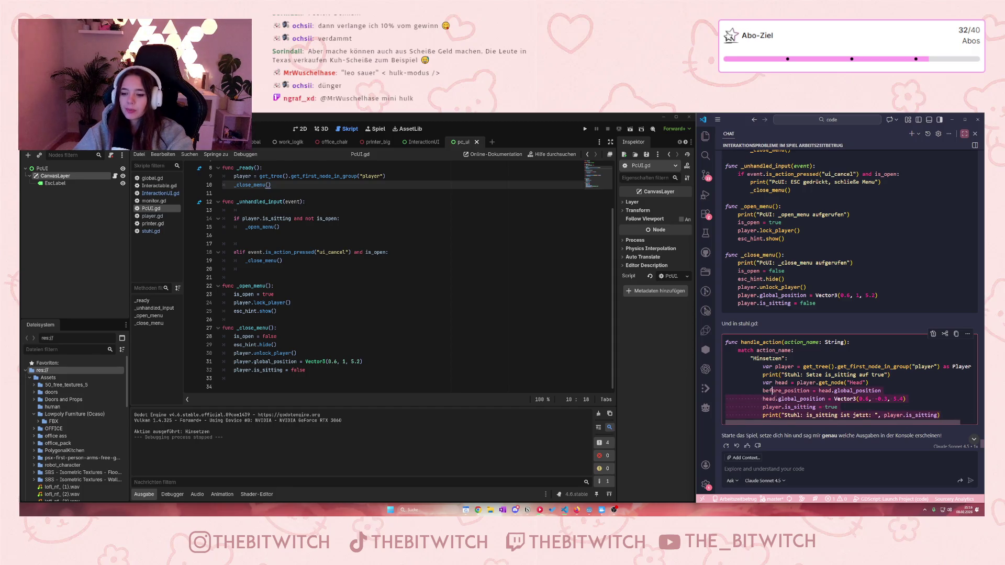
left_click(791, 416)
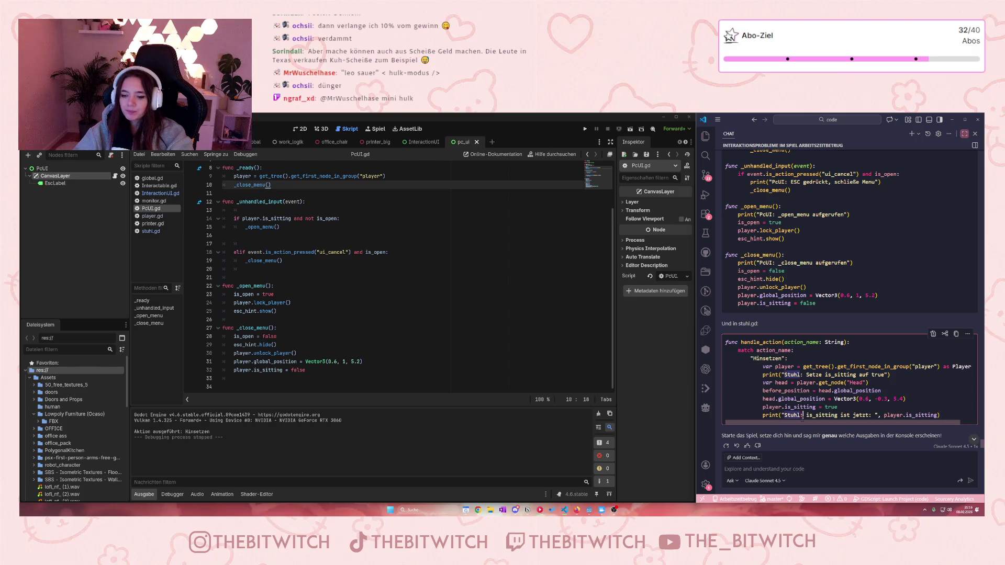
left_click(809, 399)
scroll(808, 398, "up", 1)
scroll(808, 396, "up", 3)
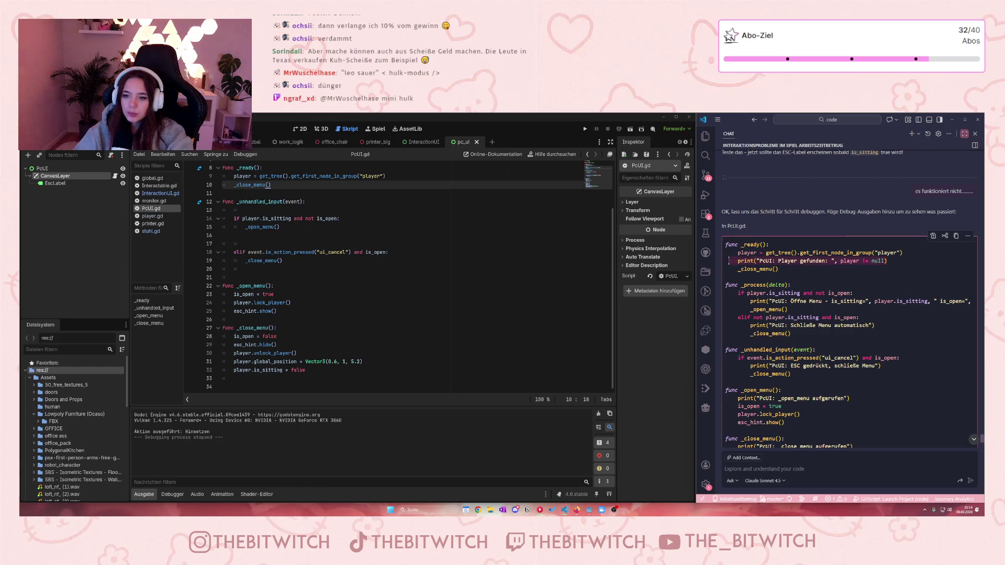
left_click(739, 261)
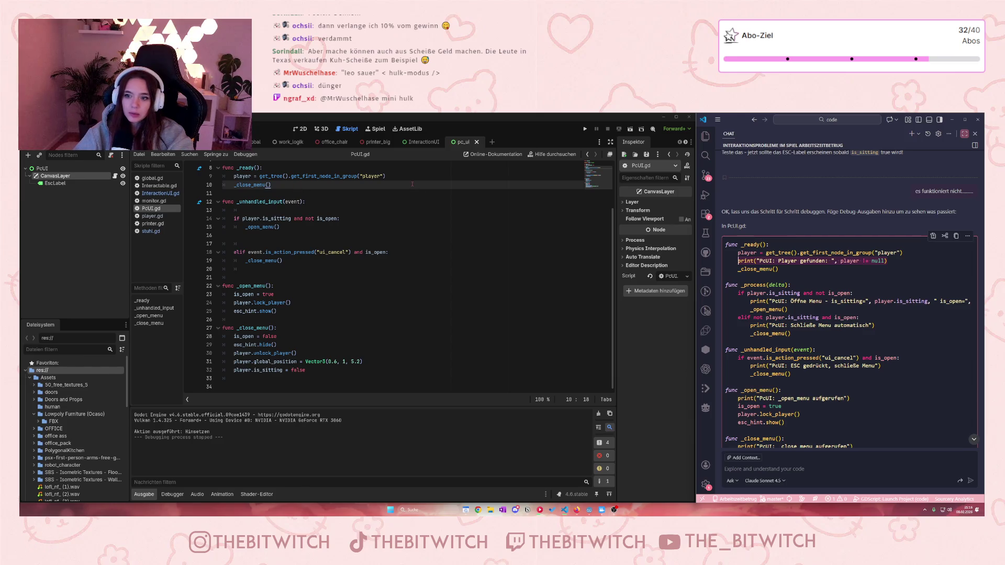
key("Up")
key("End")
key("Return")
type("print(\"PcUI: Player gefunden: \", player != null)")
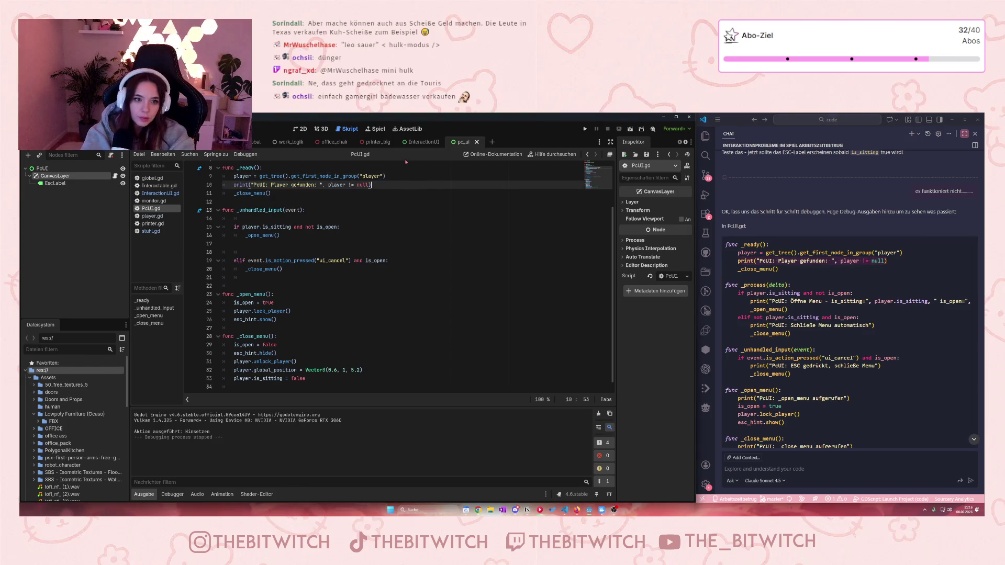
left_click(335, 244)
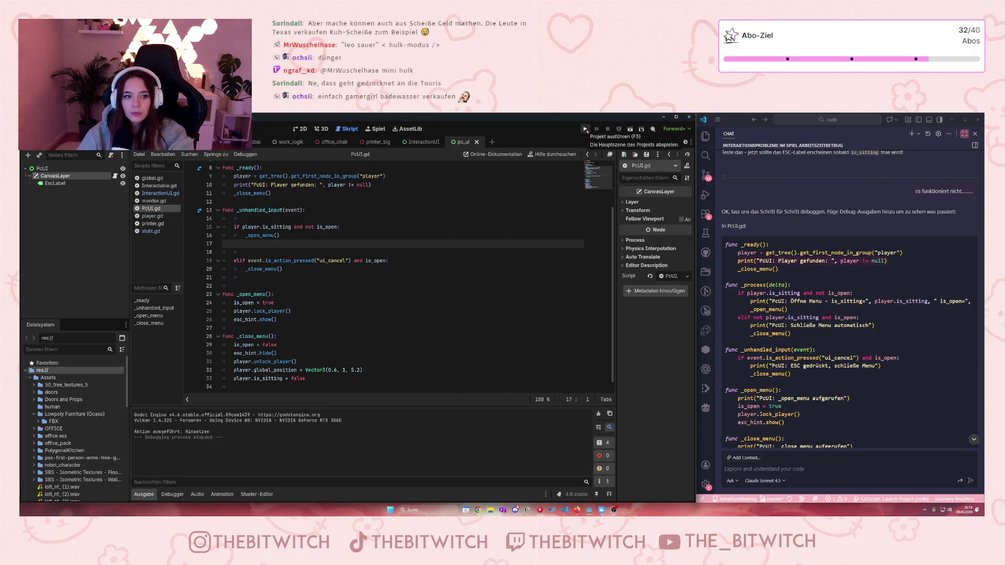
mouse_move(296, 178)
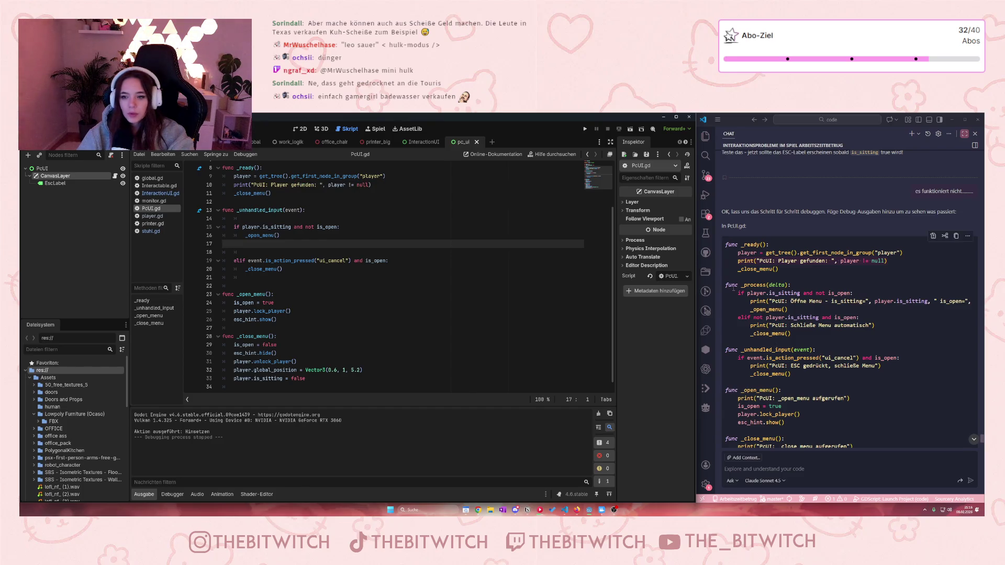
left_click_drag(751, 301, 972, 301)
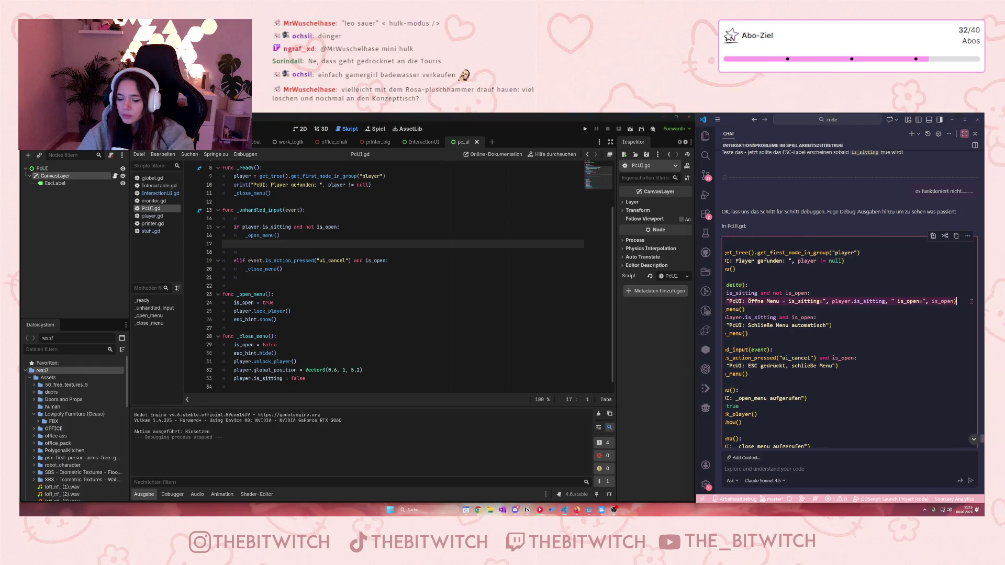
left_click_drag(751, 313, 725, 302)
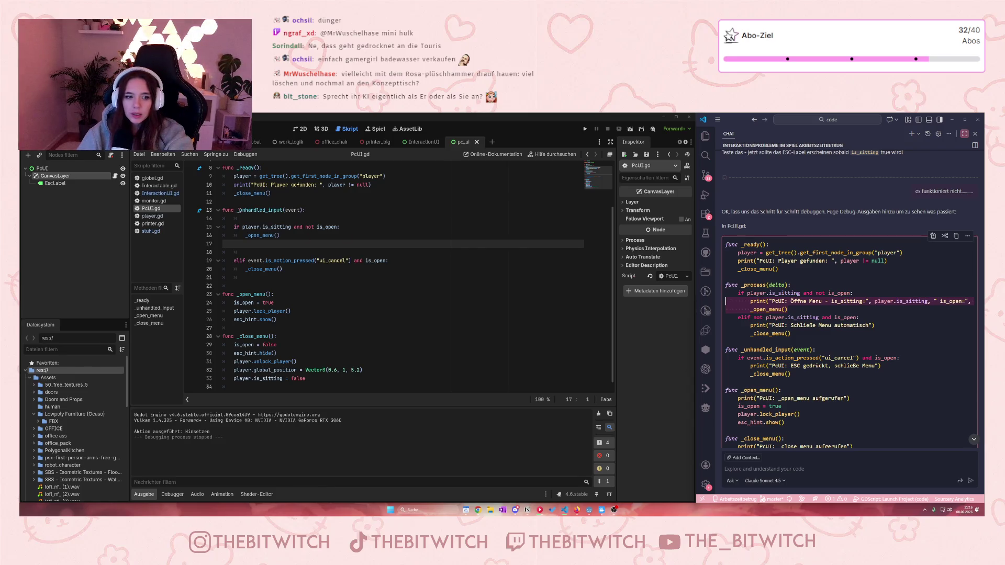
mouse_move(239, 211)
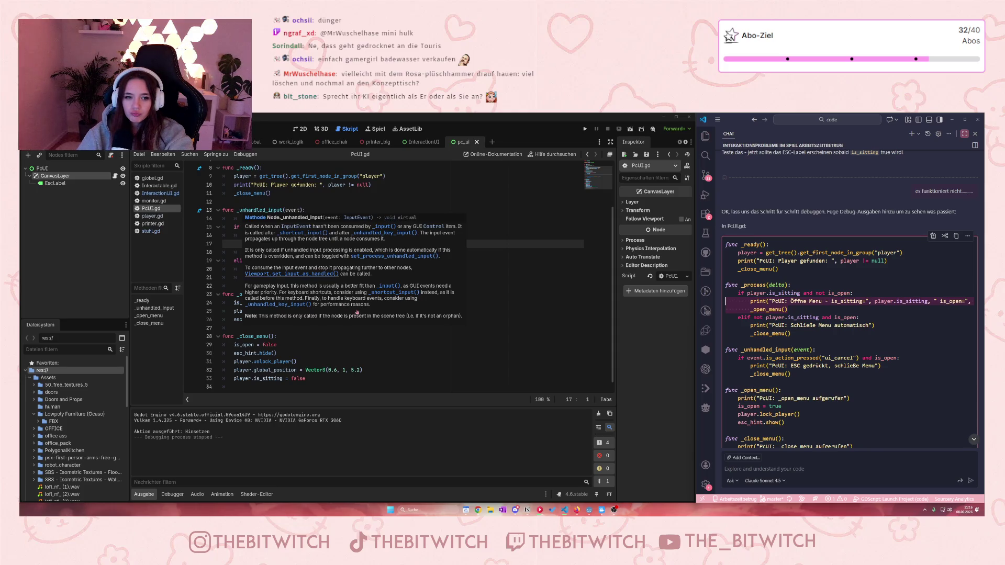
left_click(276, 354)
left_click_drag(237, 211, 282, 211)
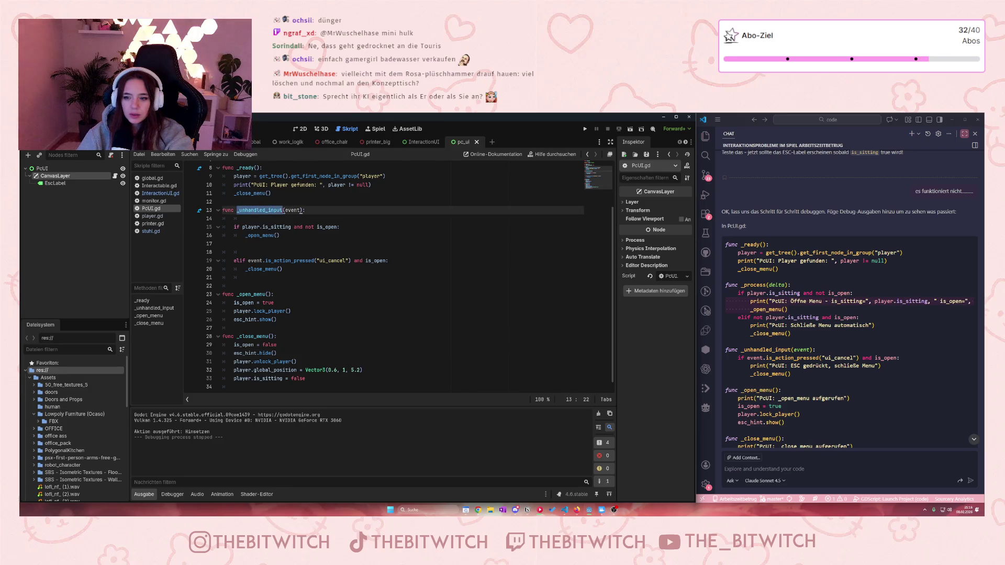
type("_proce")
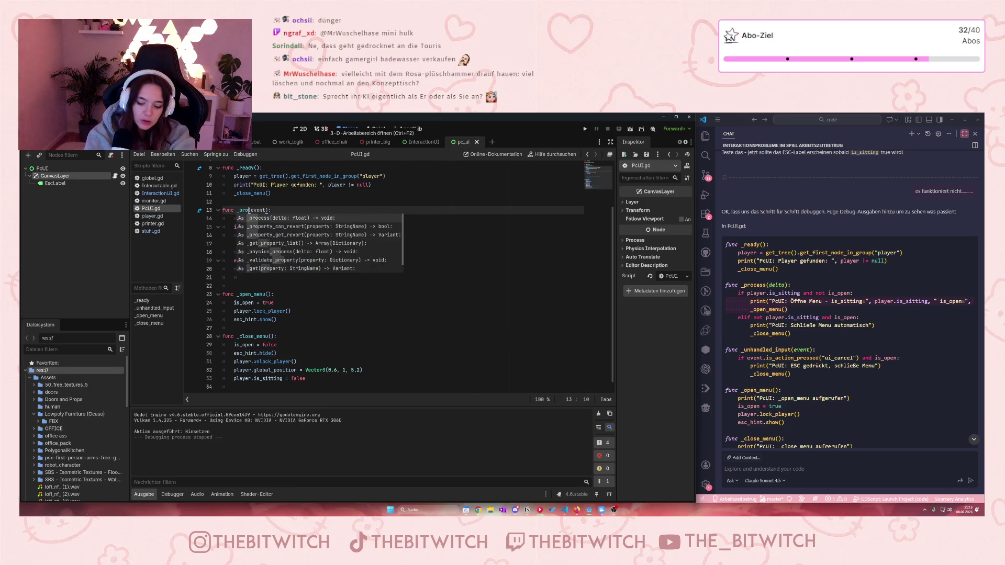
type("ss")
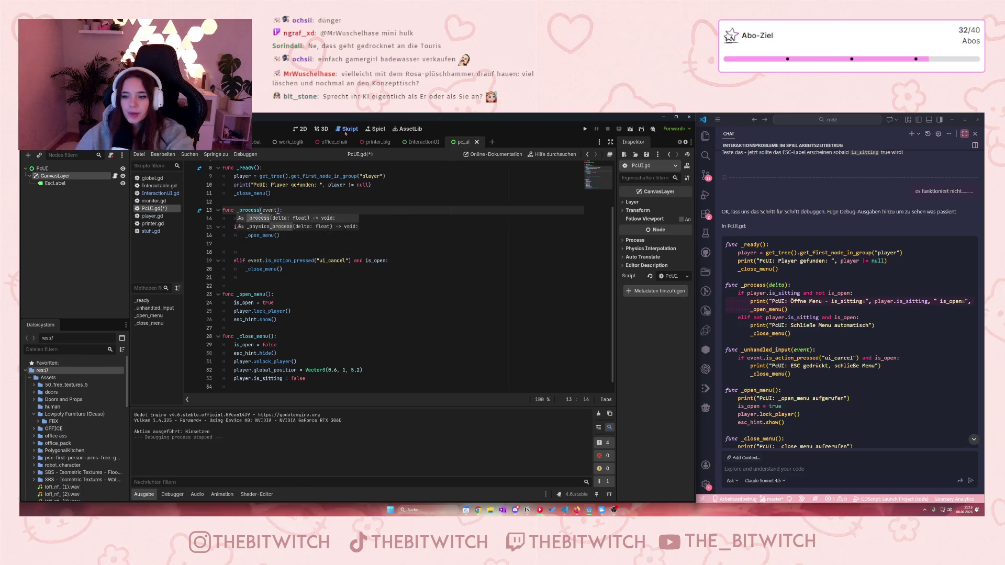
left_click_drag(278, 210, 263, 210)
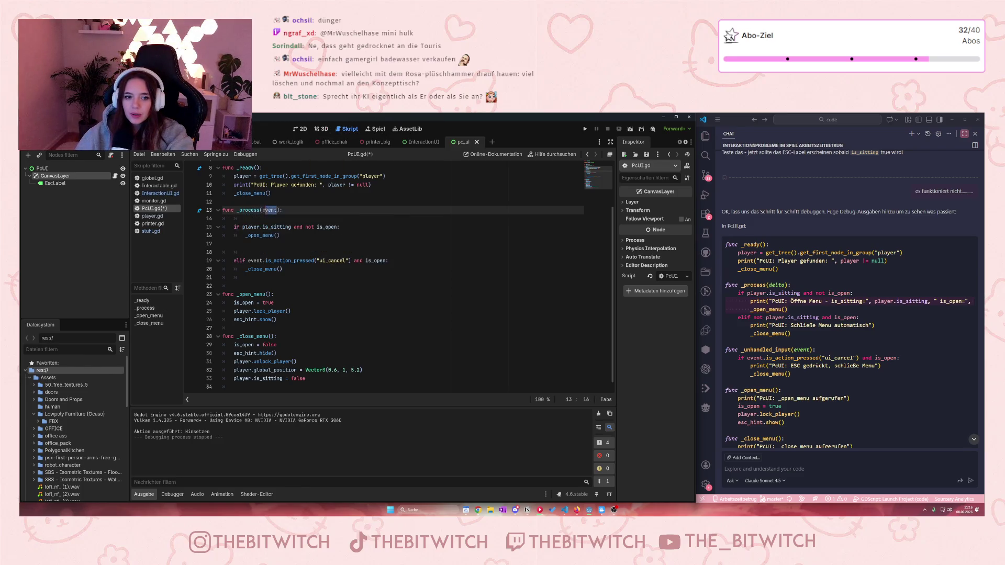
type("d")
type("el")
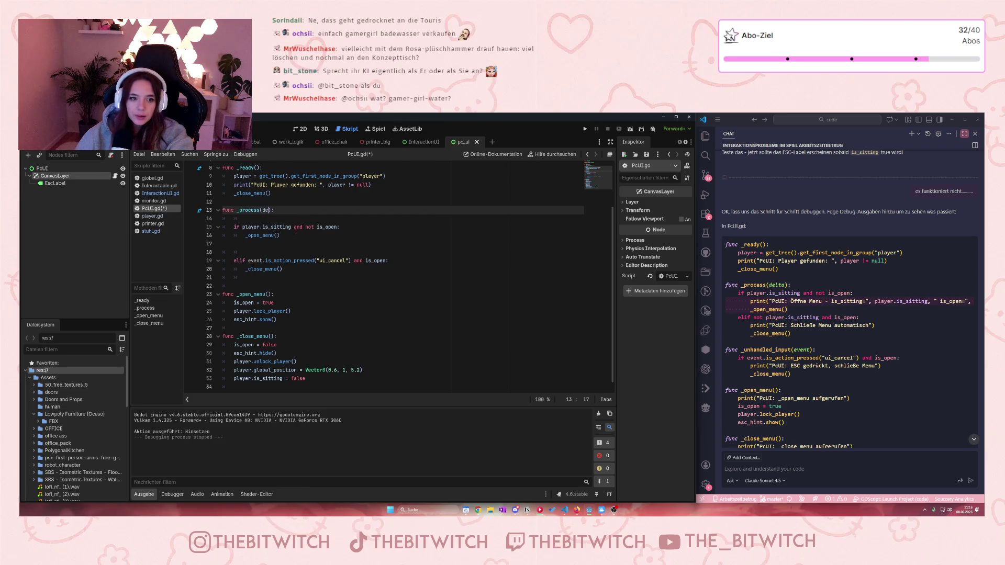
type("ta")
left_click(296, 240)
scroll(296, 250, "up", 1)
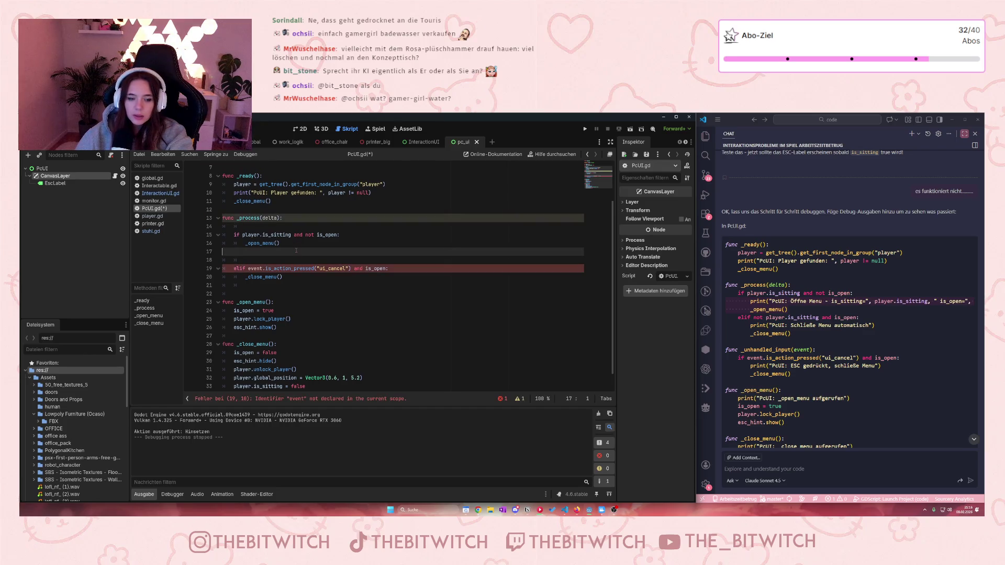
left_click(336, 268)
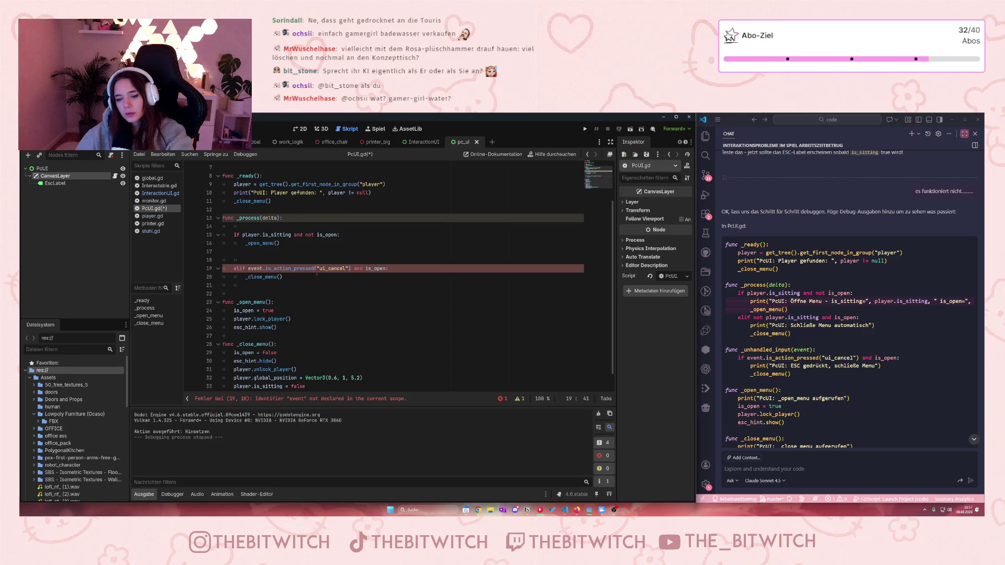
left_click(311, 255)
key("ctrl+z")
key("ctrl+z")
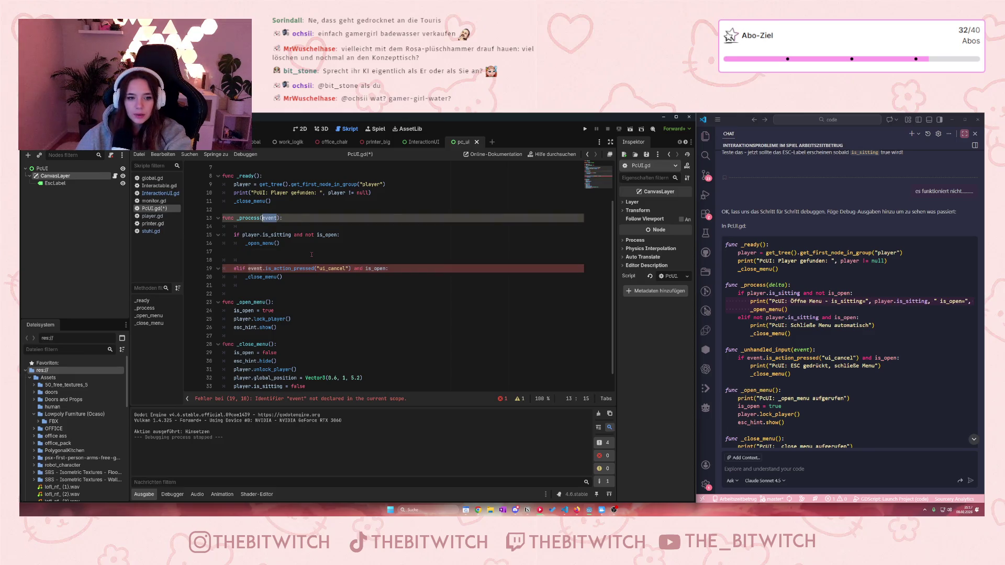
left_click(311, 259)
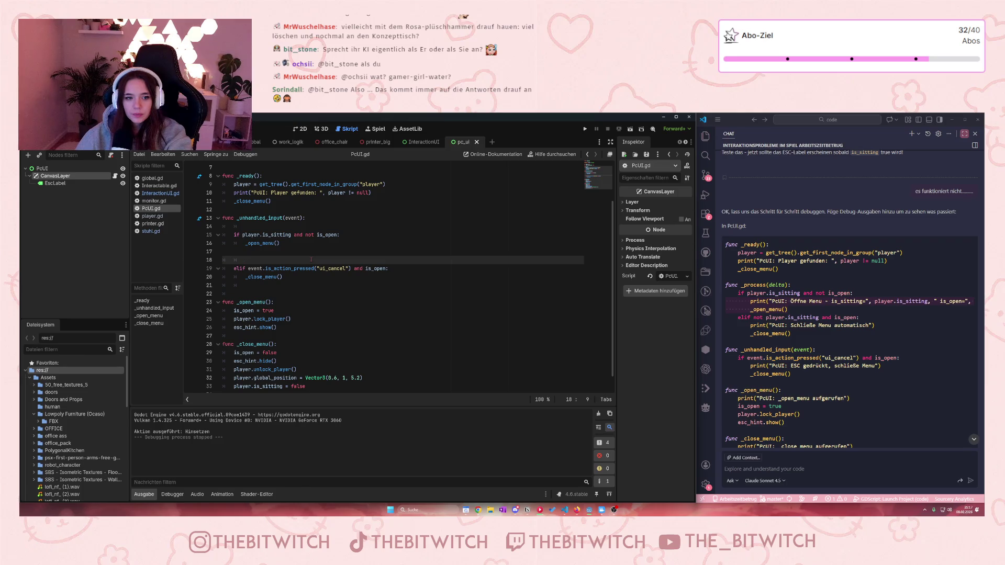
- Remove the extra blank lines at the top of _unhandled_input
key("BackSpace")
key("BackSpace")
key("BackSpace")
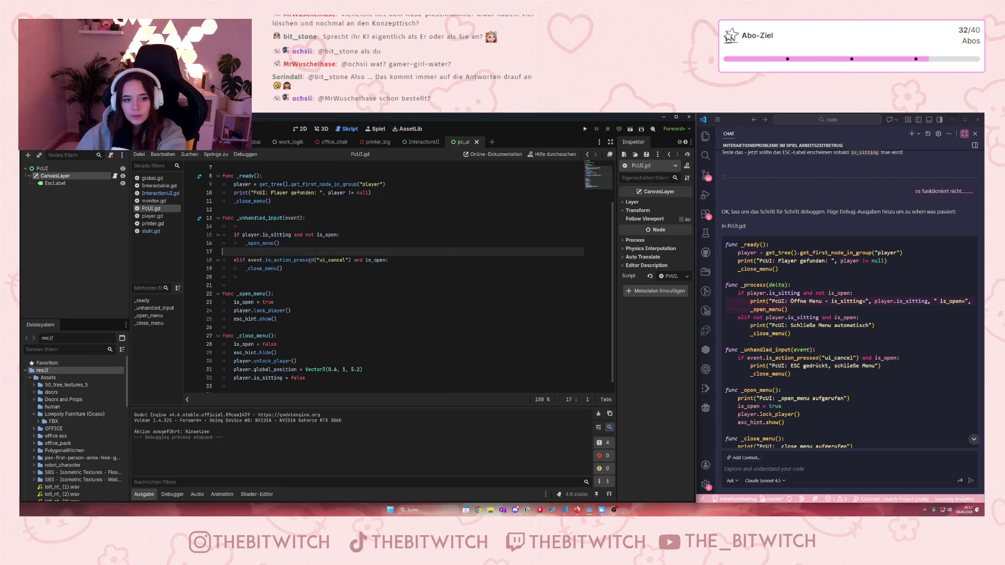
left_click(266, 227)
key("BackSpace")
key("BackSpace")
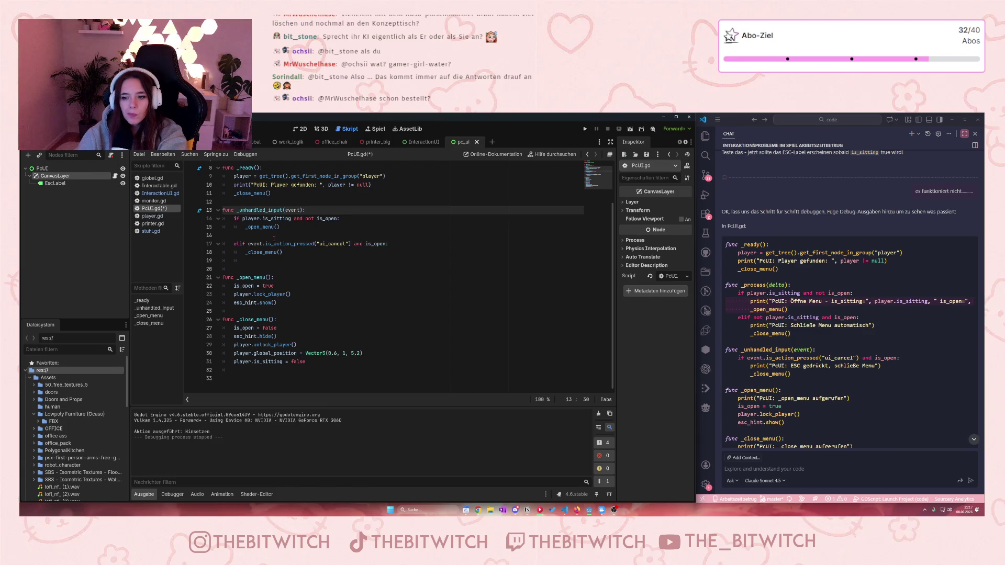
- Paste the 'PcUI: Öffne Menu' print of is_sitting and is_open under the is_sitting condition
left_click(363, 220)
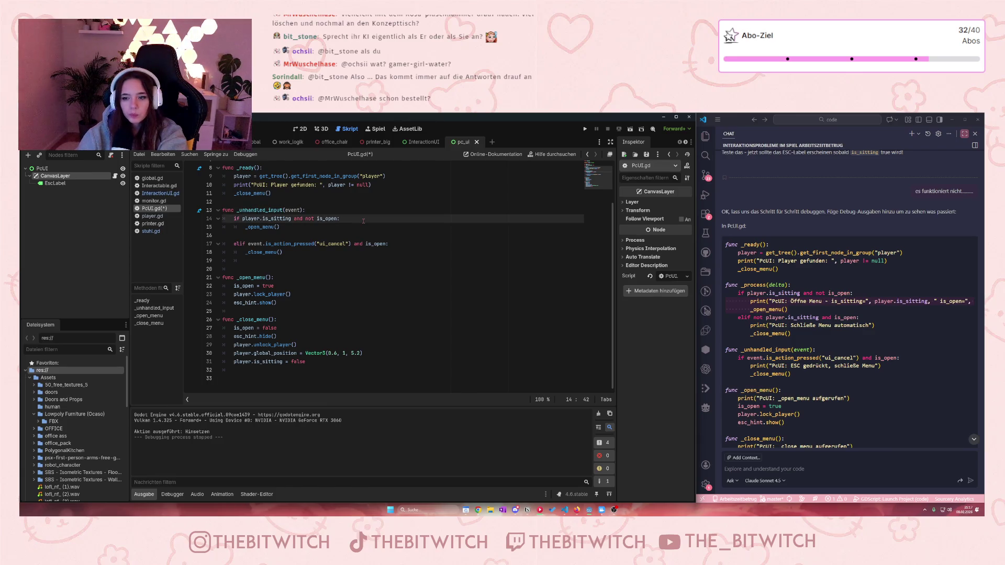
key("Return")
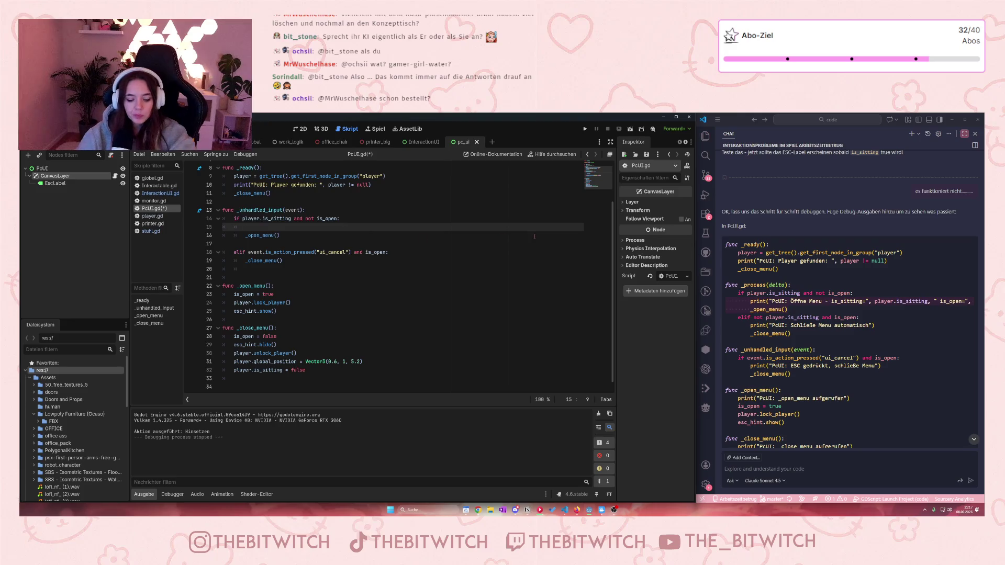
type("print(\"PcUI: Öffne Menu - is_sitting=\", player.is_sitting, \" is_open=\", is_open)")
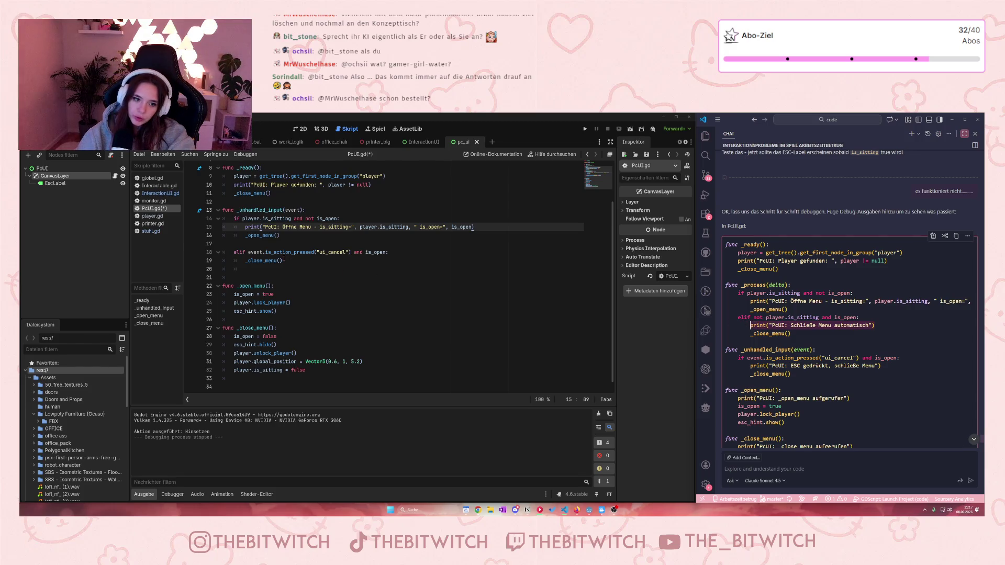
- Add print("PcUI: ESC gedrückt, schließe Menu") in the ui_cancel elif branch
left_click(406, 254)
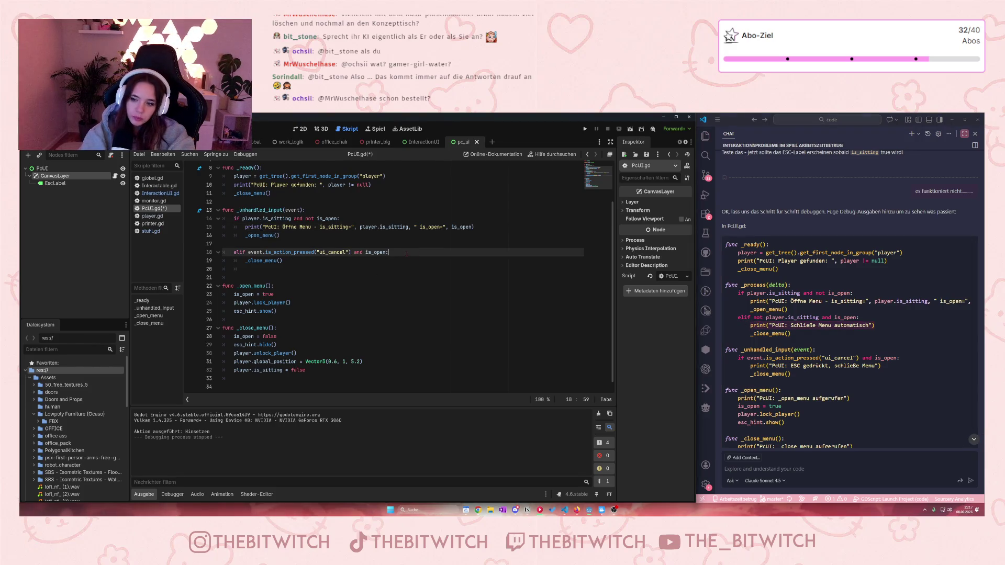
key("Return")
type("print(\"PcUI: Schließe Menu automatisch\")")
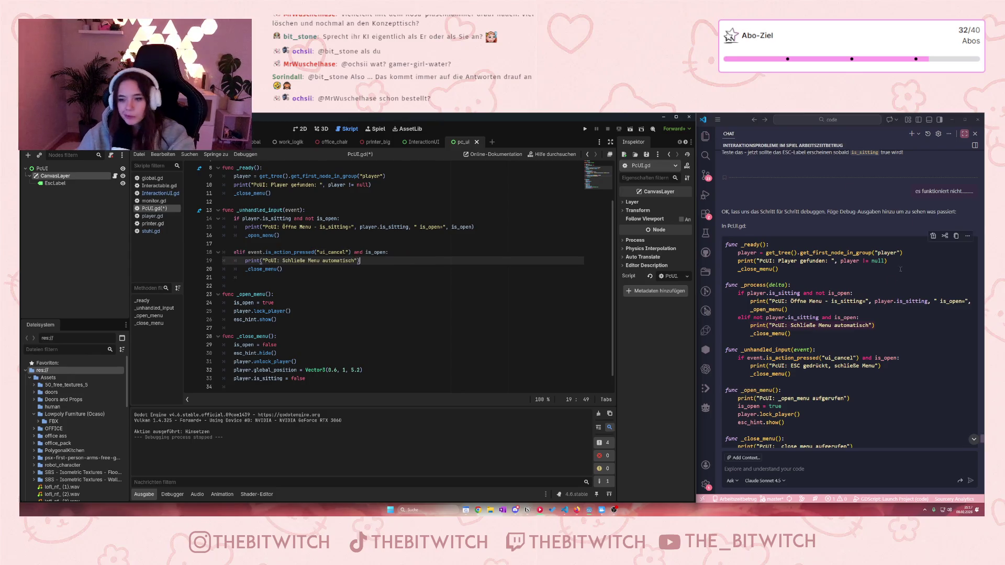
scroll(868, 344, "down", 1)
left_click_drag(882, 352, 751, 352)
key("ctrl+c")
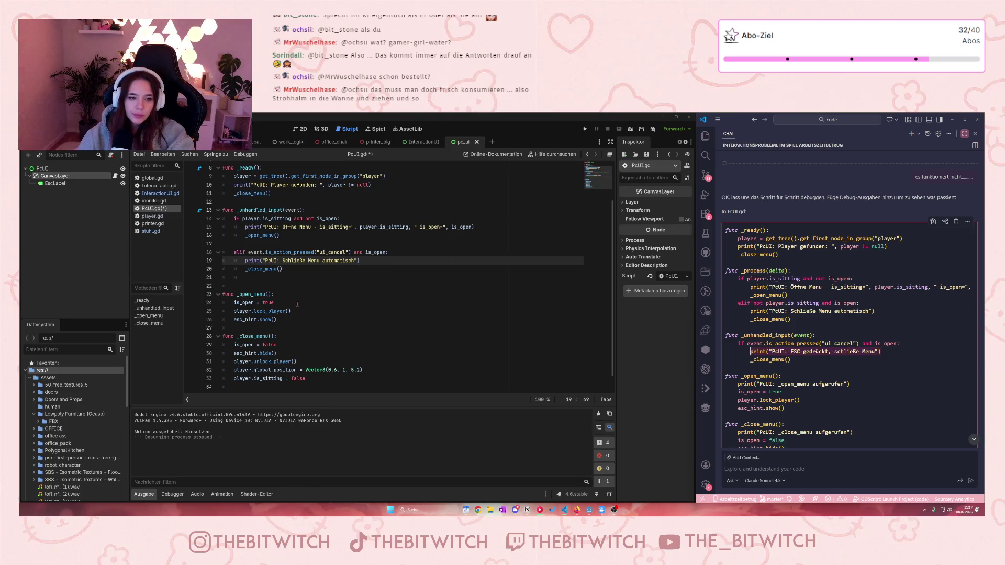
left_click_drag(360, 261, 245, 261)
key("ctrl+v")
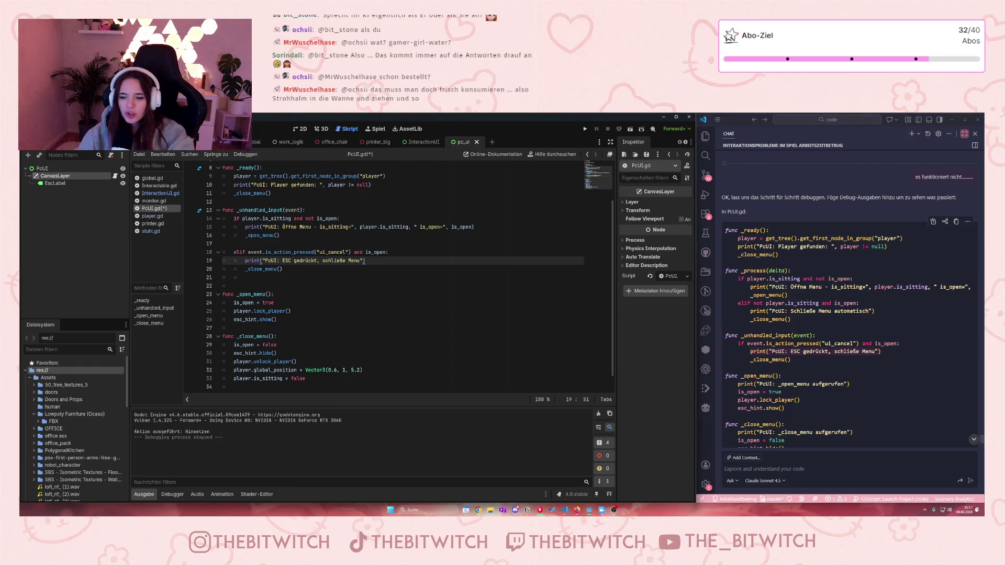
- Select the suggested '_open_menu aufgerufen' print, check the edited lines, and save PcUI.gd
left_click(814, 344)
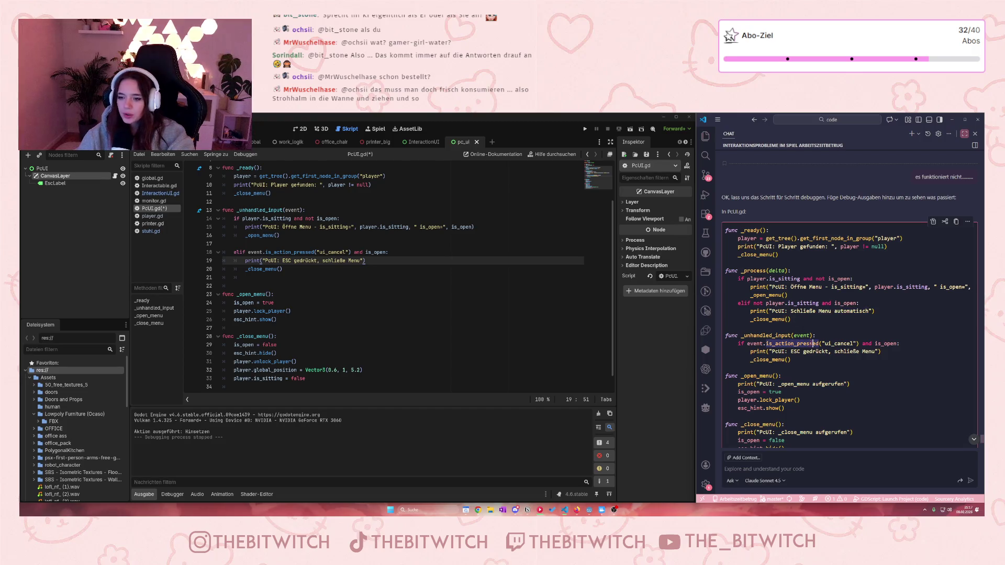
left_click(855, 370)
scroll(838, 351, "down", 2)
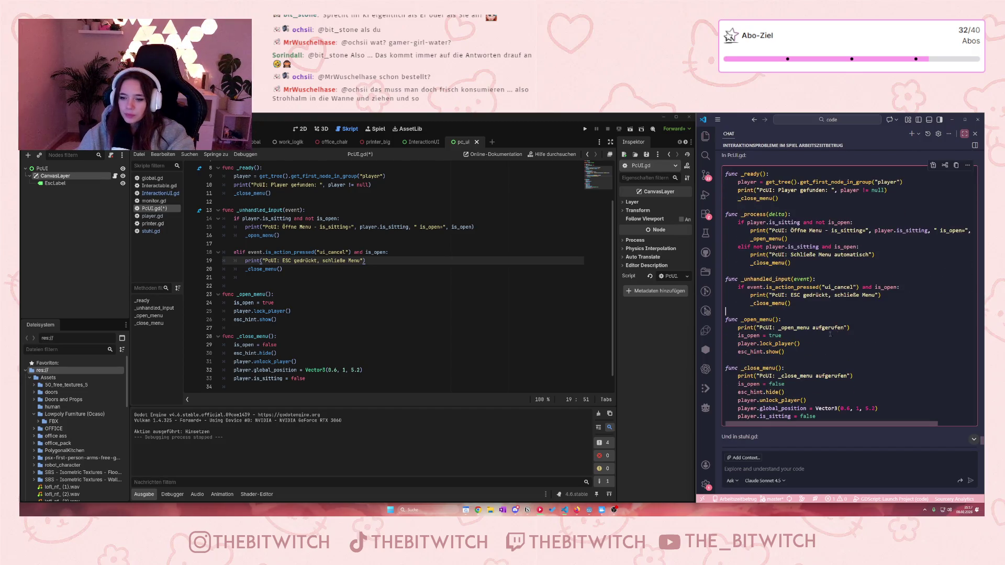
left_click_drag(862, 329, 738, 328)
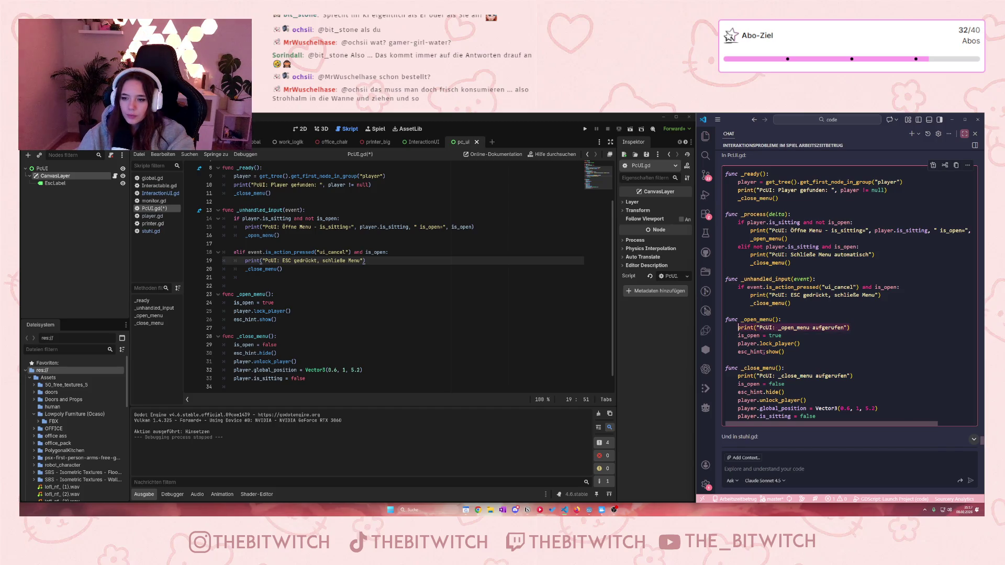
left_click(311, 296)
mouse_move(249, 311)
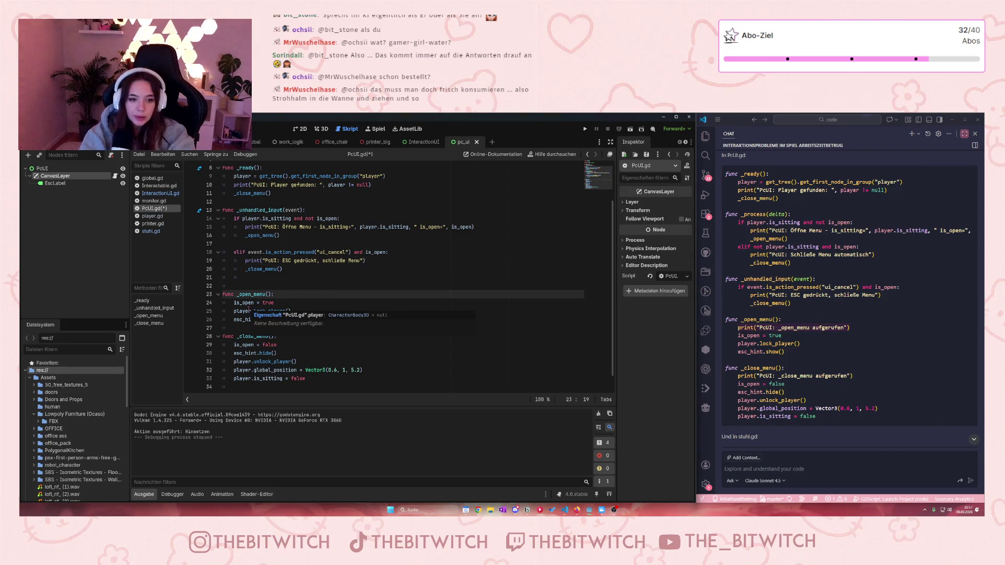
left_click(426, 261)
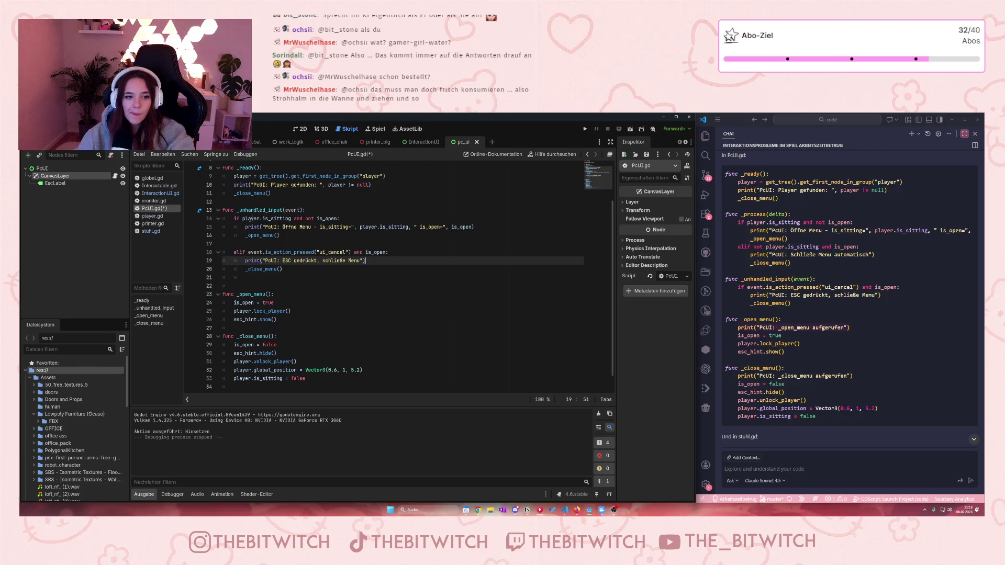
left_click(348, 344)
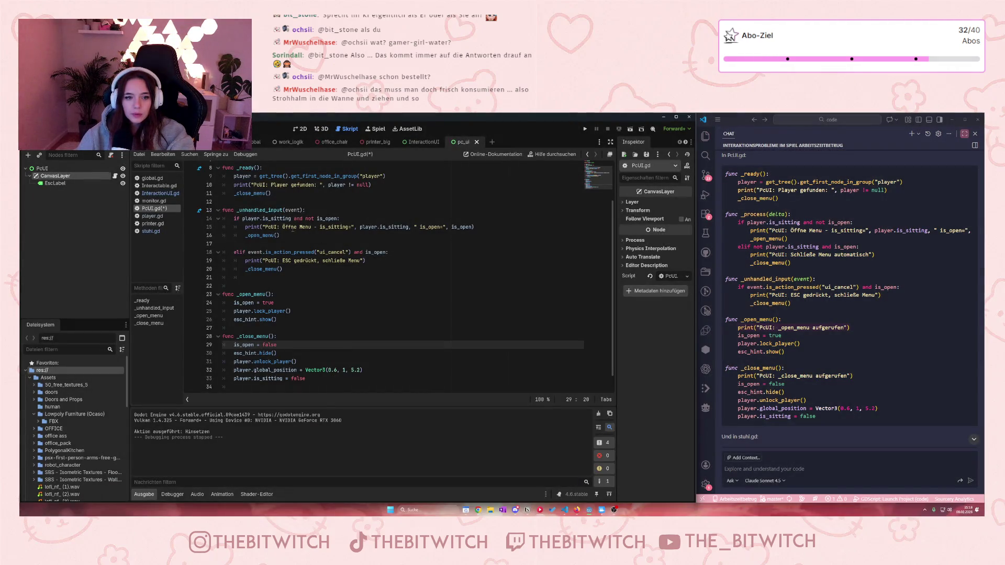
key("ctrl+s")
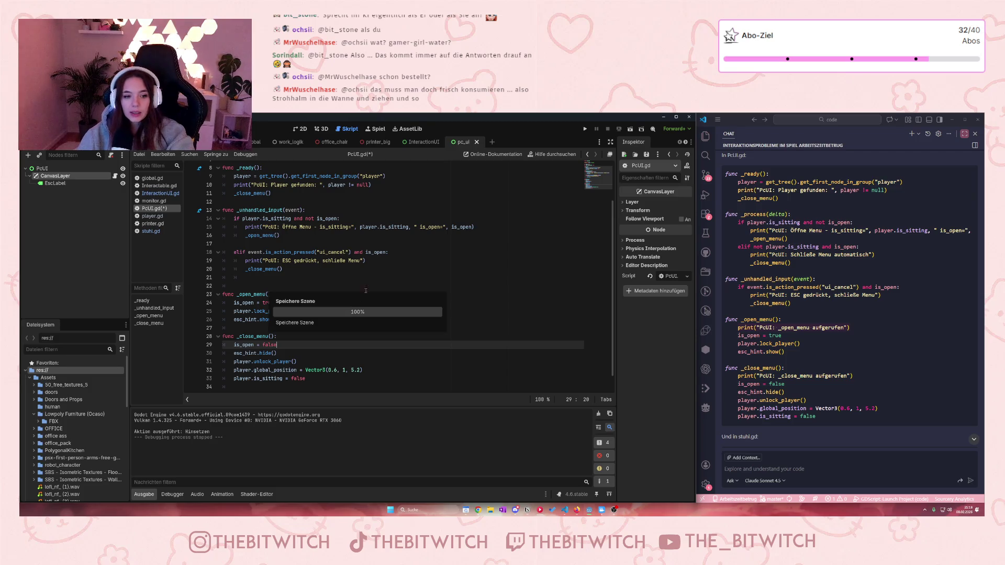
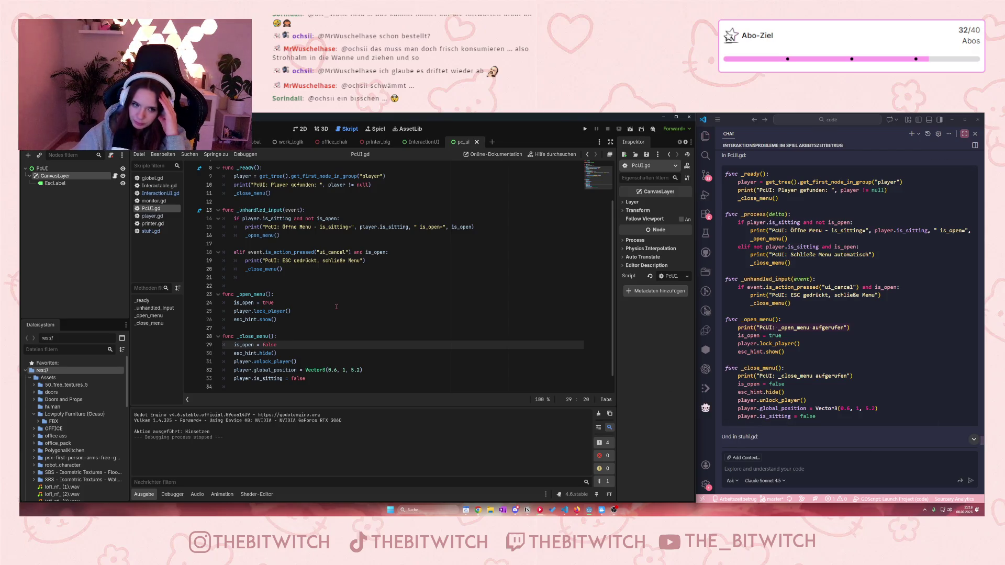
- Put the caret on line 24 (is_open = true) in PcUI.gd and run the office game
left_click(292, 305)
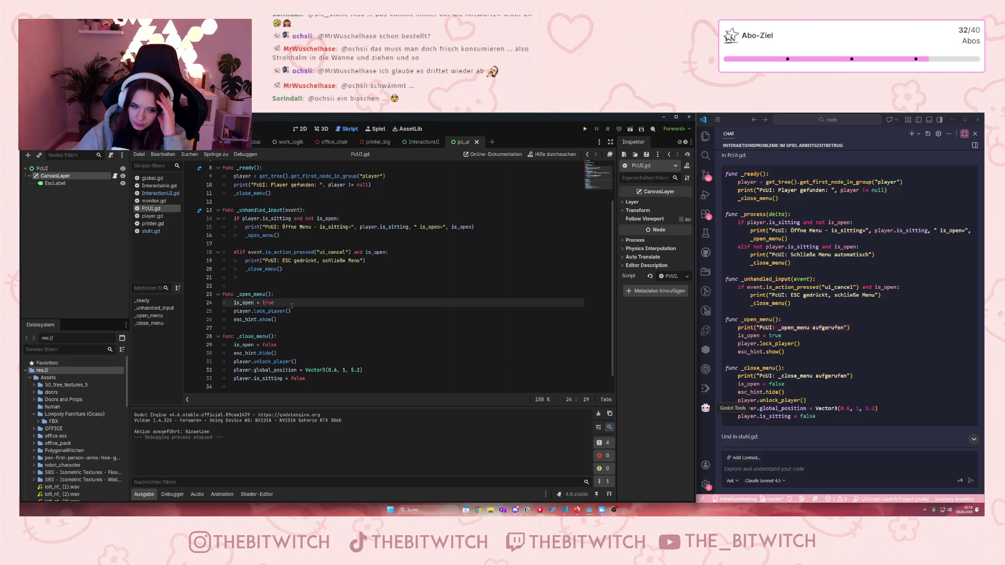
left_click(585, 129)
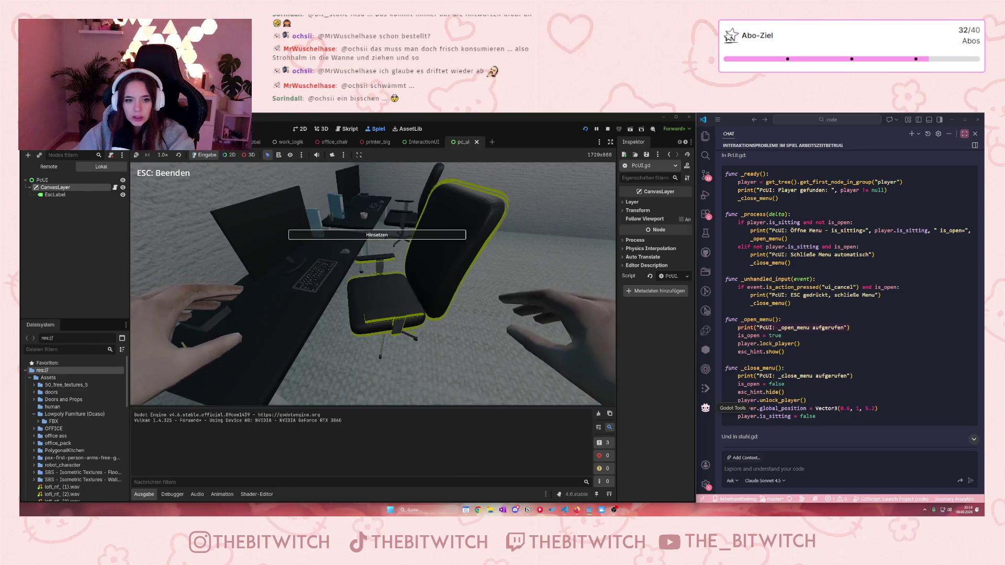
- Sit down on the office chair with E, then walk toward the desk and monitor with W
key("e")
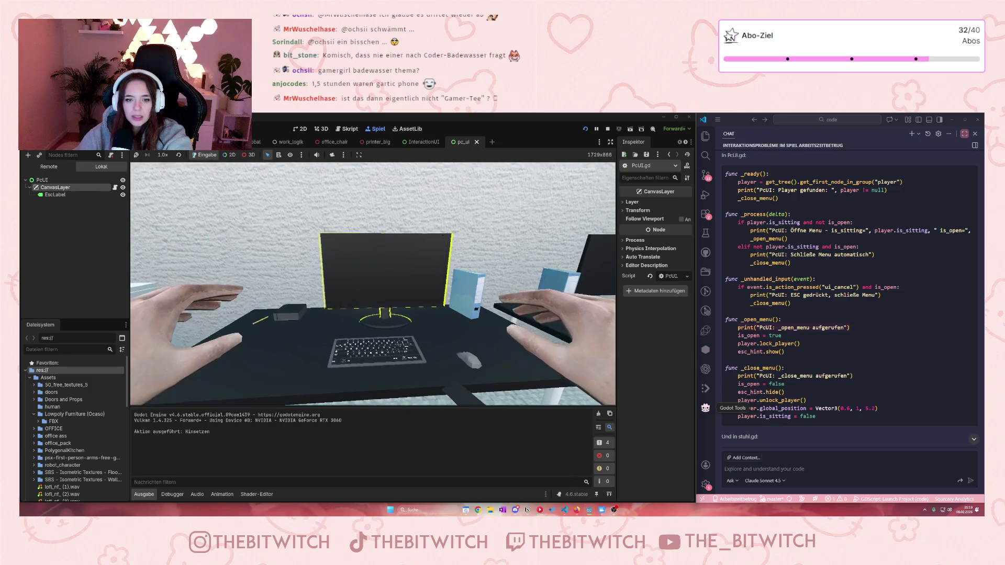
key("w")
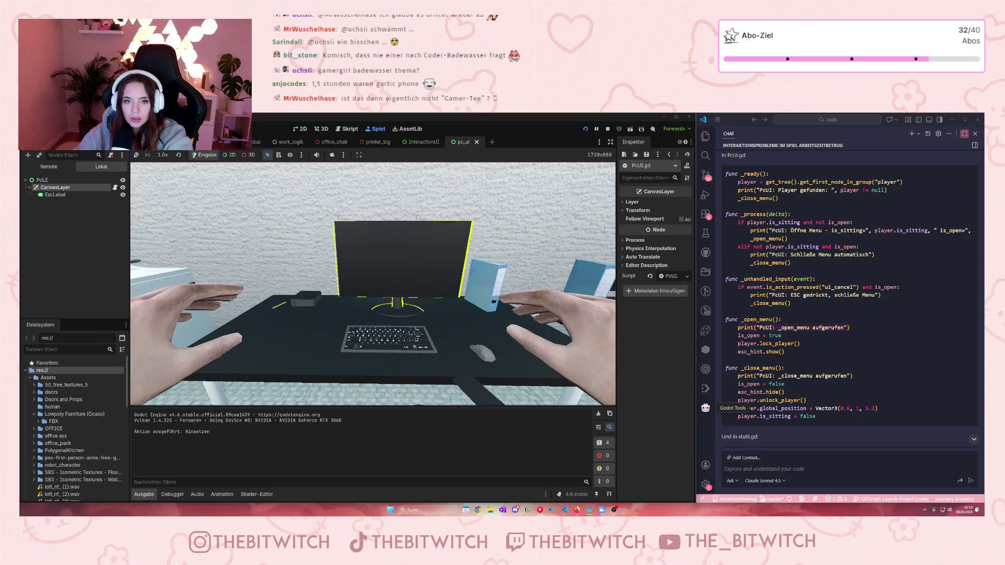
key("w")
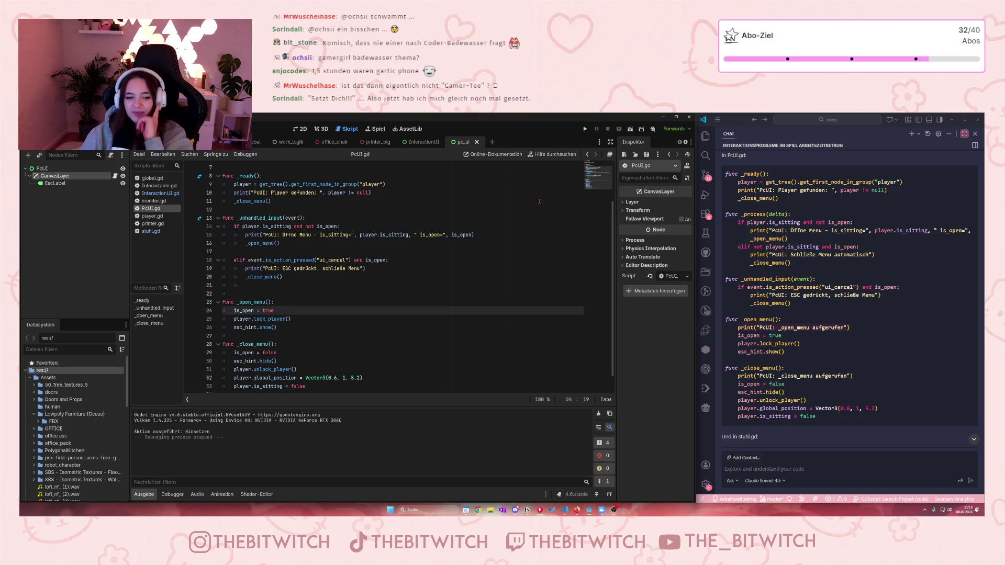
scroll(288, 318, "up", 2)
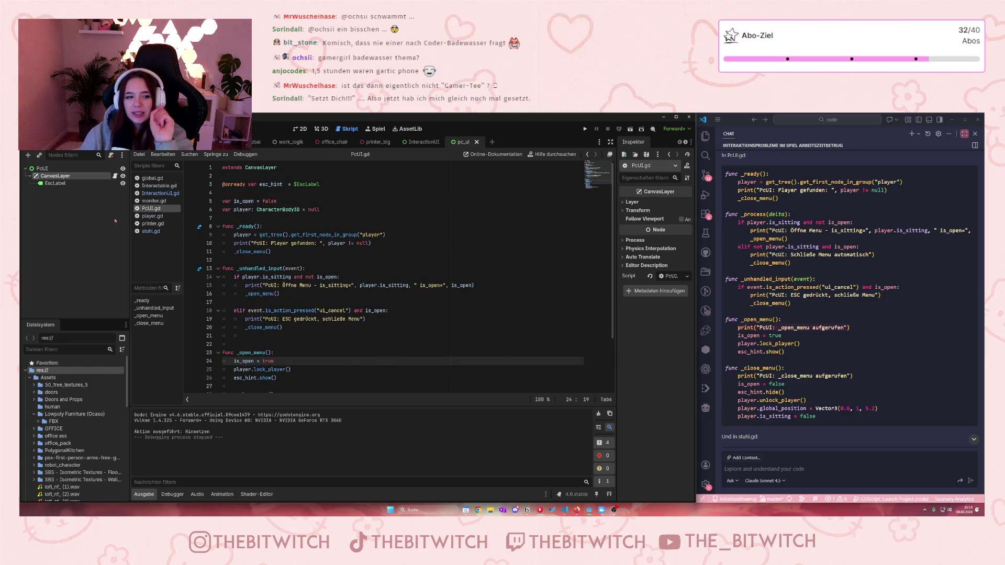
left_click(151, 225)
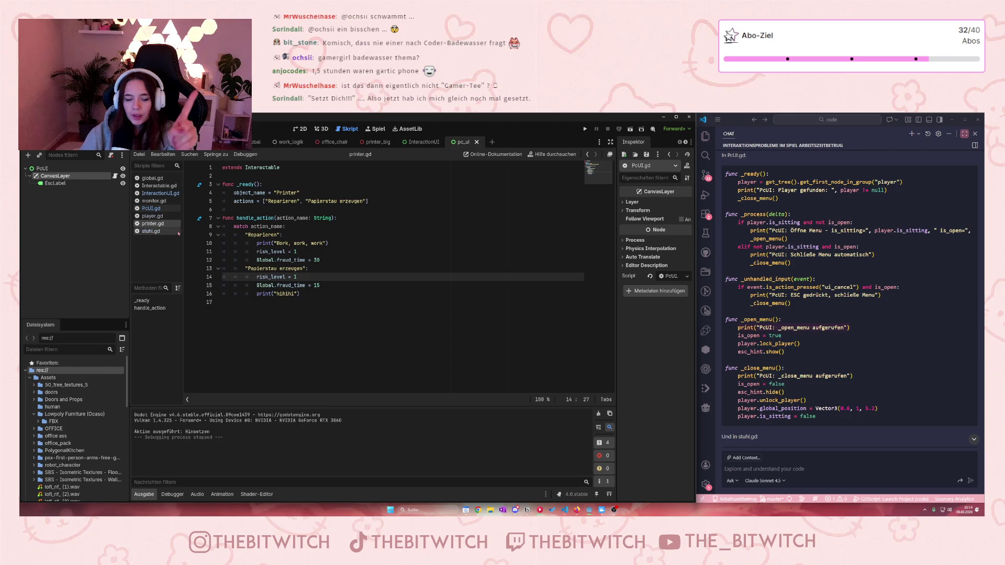
left_click(151, 232)
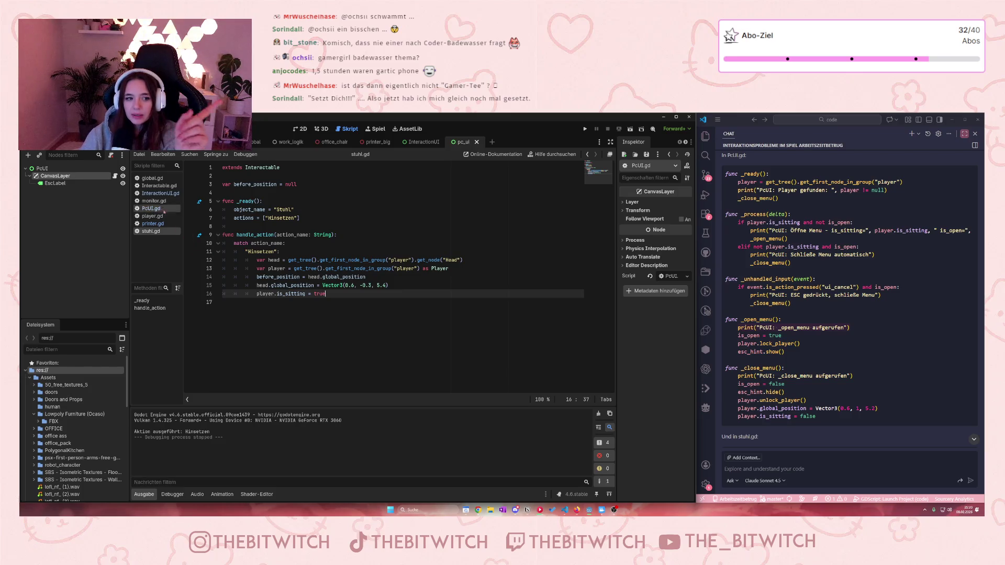
left_click(154, 194)
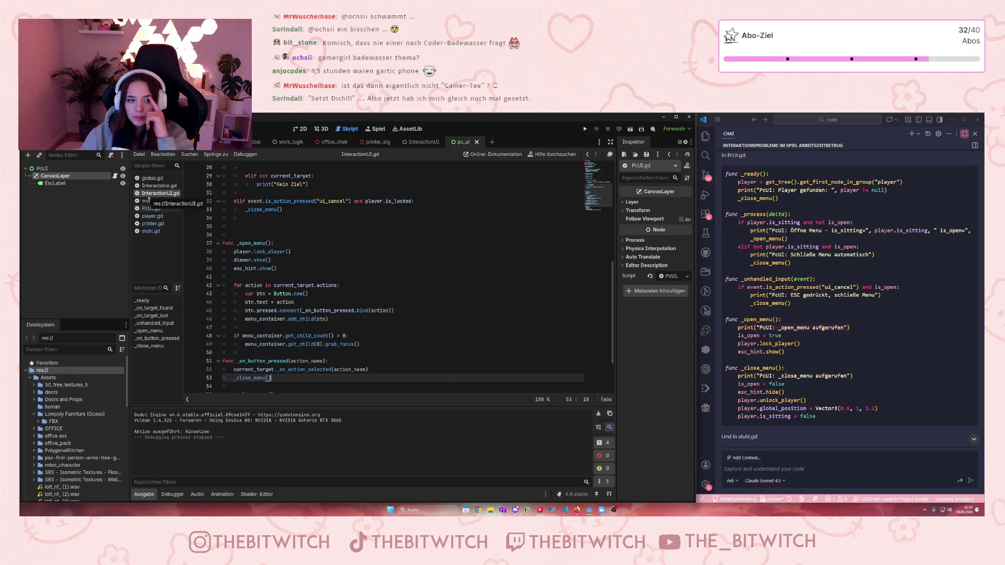
left_click(151, 209)
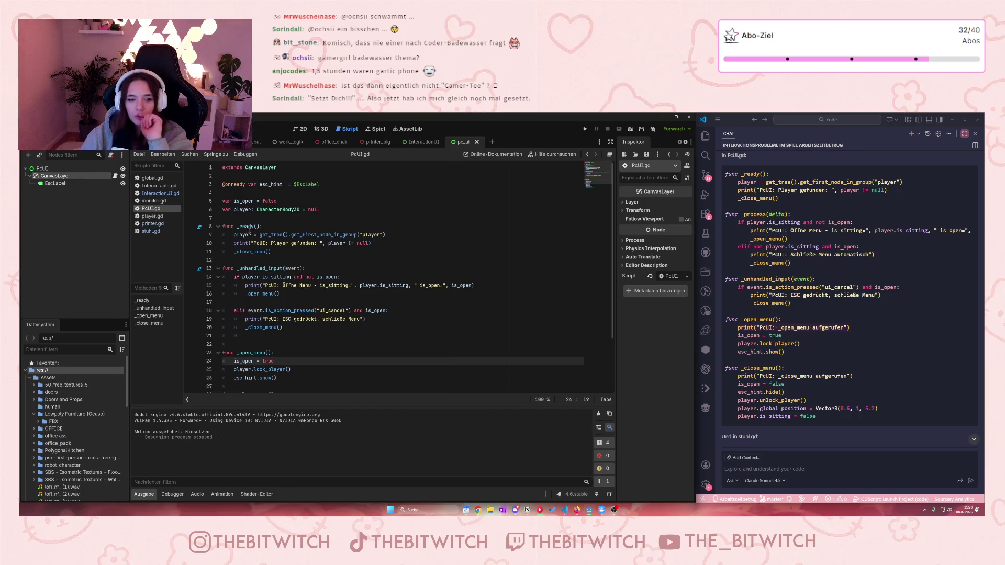
- Send Copilot Chat the message 'Also es wird sich hingesetzt, aber pc ui scheint gar nicht ausgeführt zu werden'
mouse_move(250, 230)
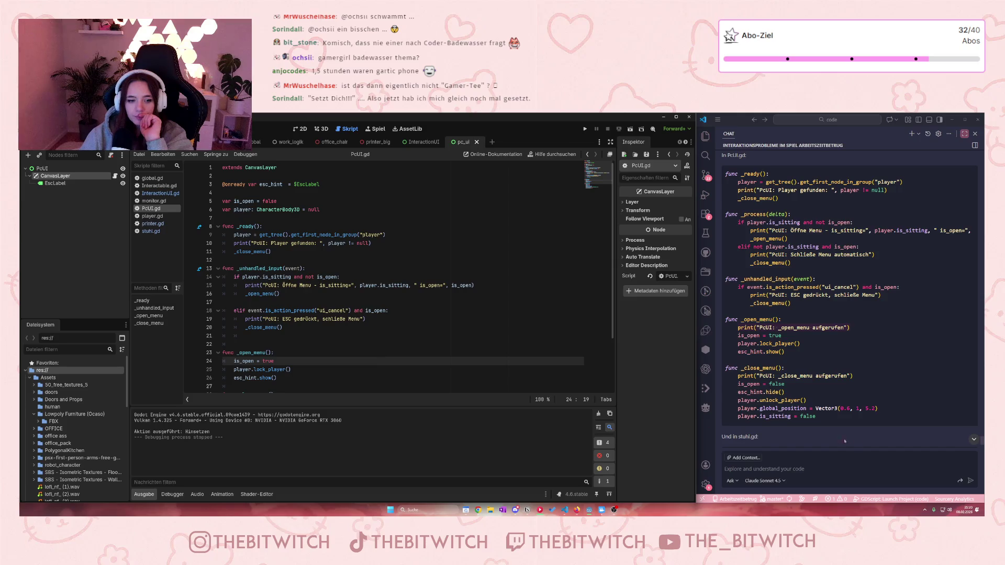
left_click(815, 435)
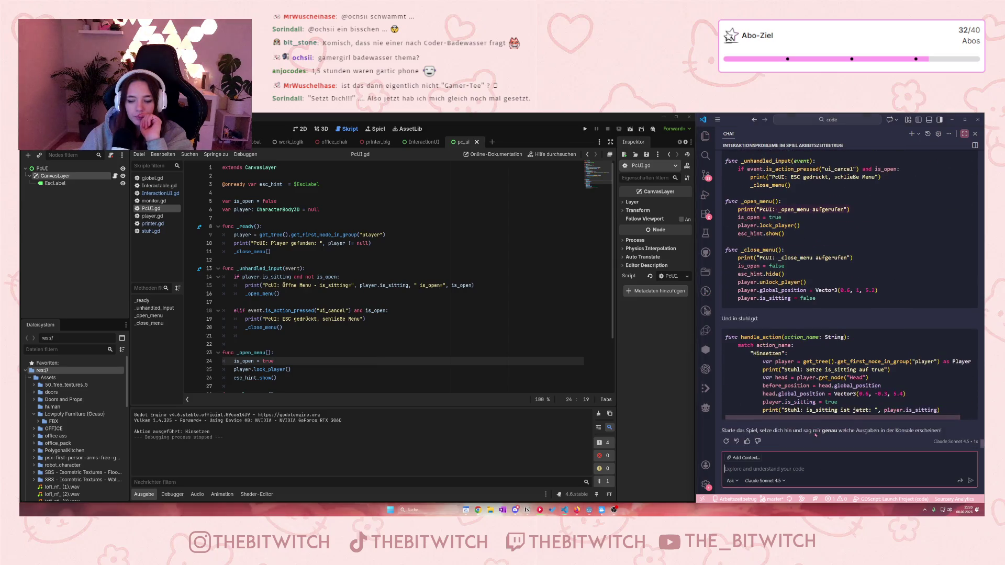
type("A")
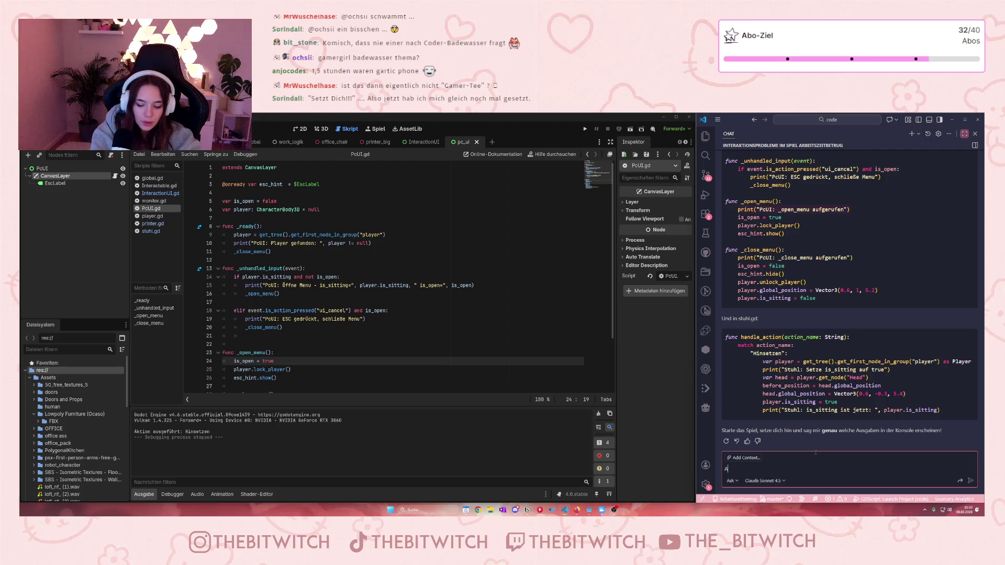
type("lso es wird si")
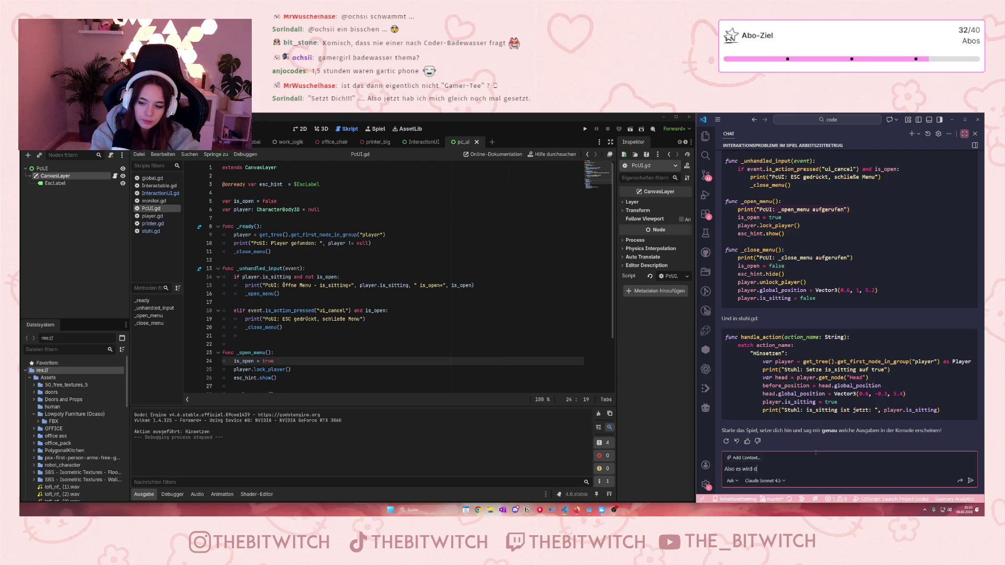
type("ch h")
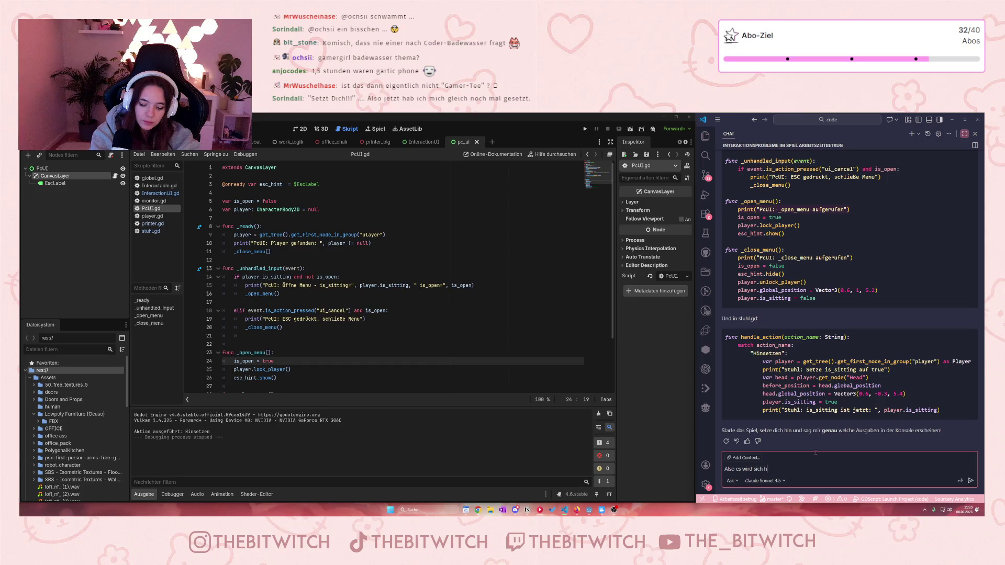
type("ingesetz")
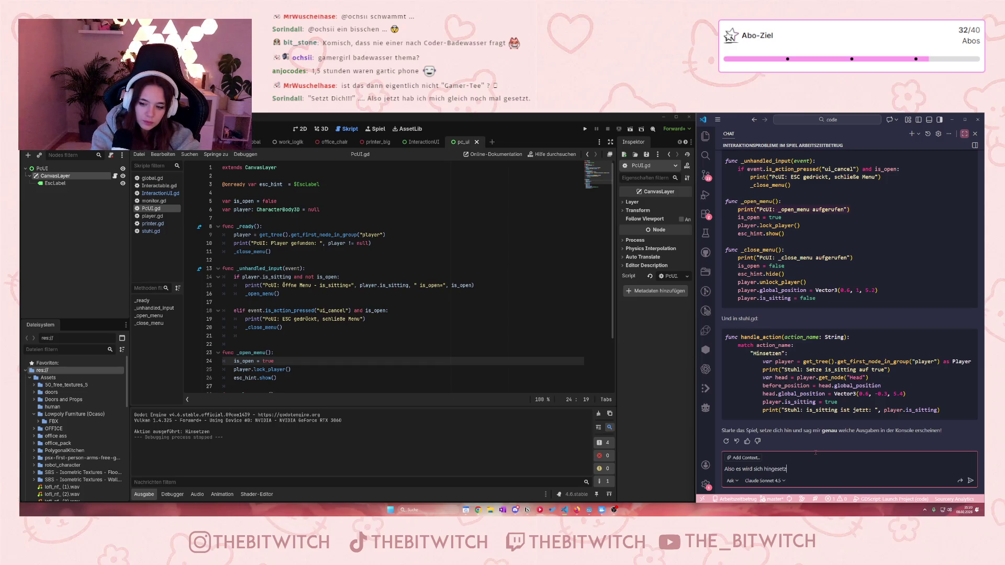
type("t, aber p")
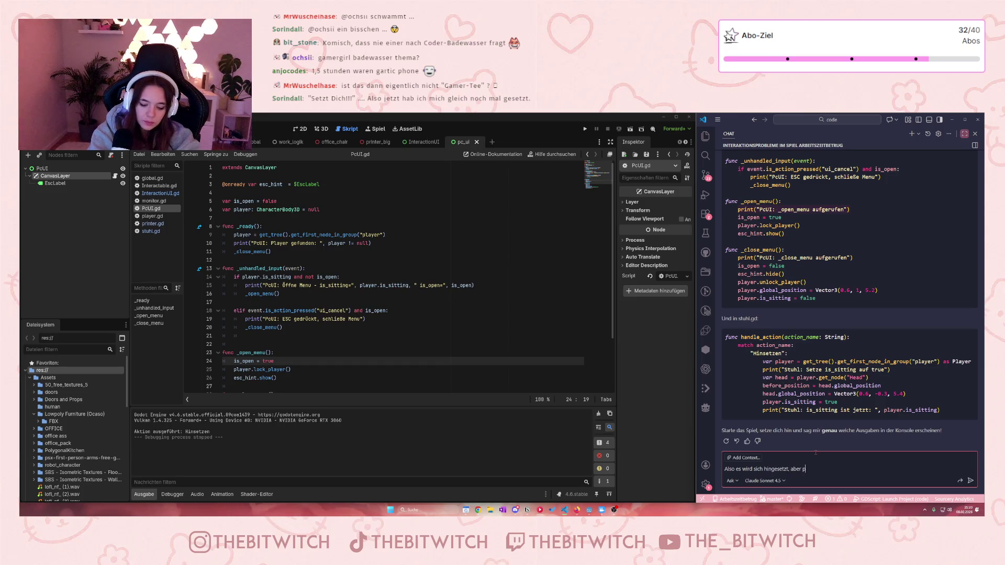
type("c ui scheint gar ni")
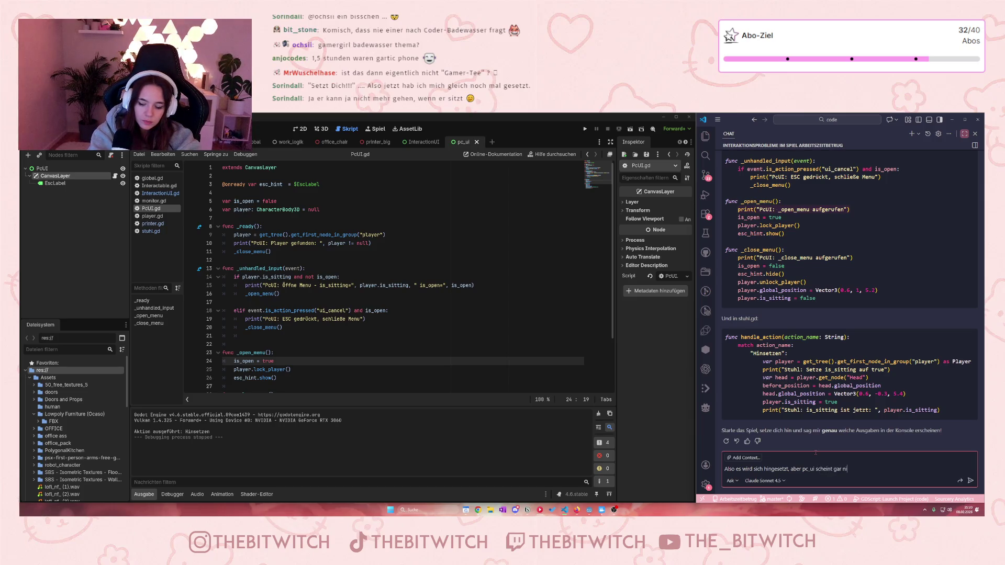
type("cht ausge")
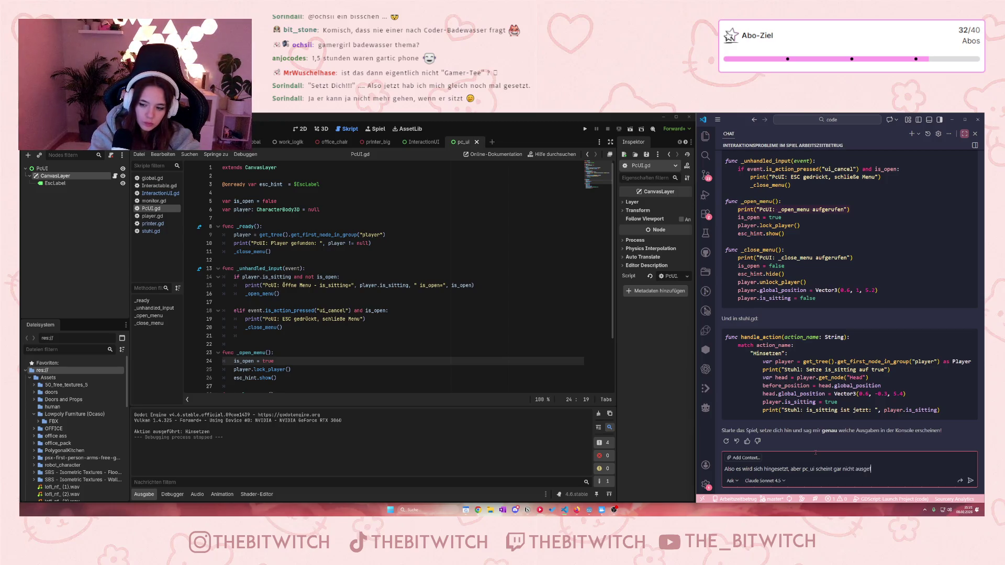
type("führt zu werden")
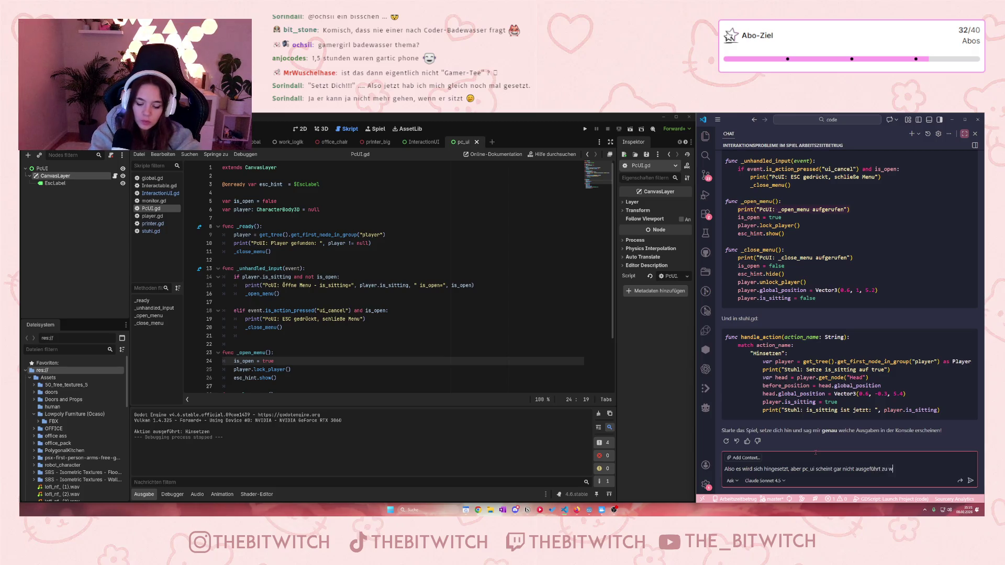
key("Return")
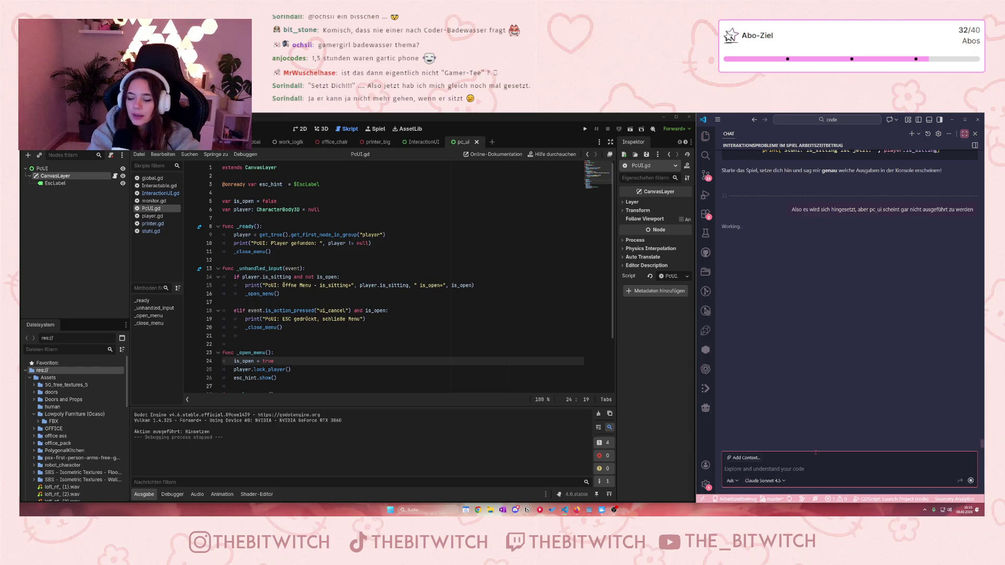
key("Tab")
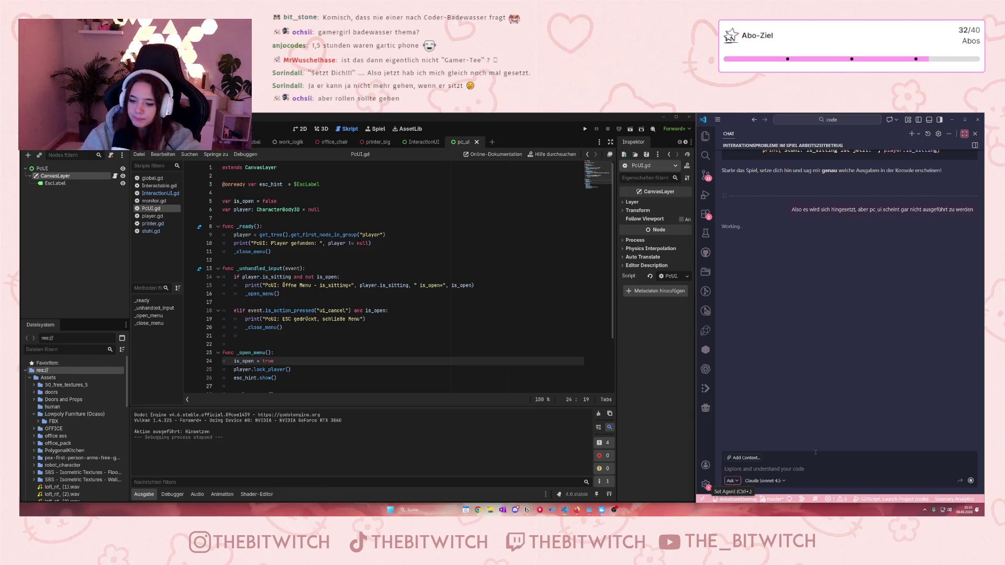
left_click(820, 477)
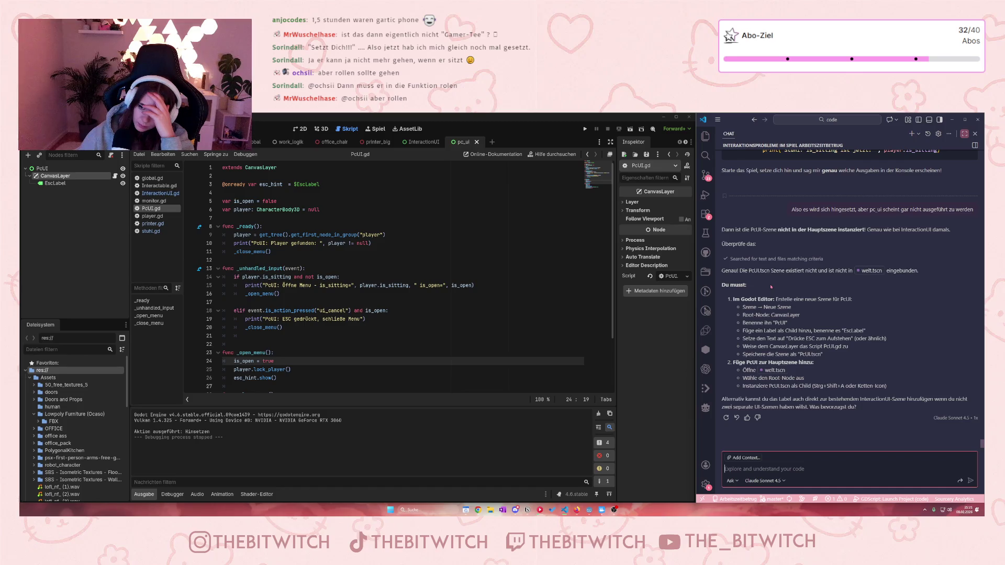
- Open the Welt scene, inspect its Control node and the InteractionUI scene, then return to Welt
left_click(470, 219)
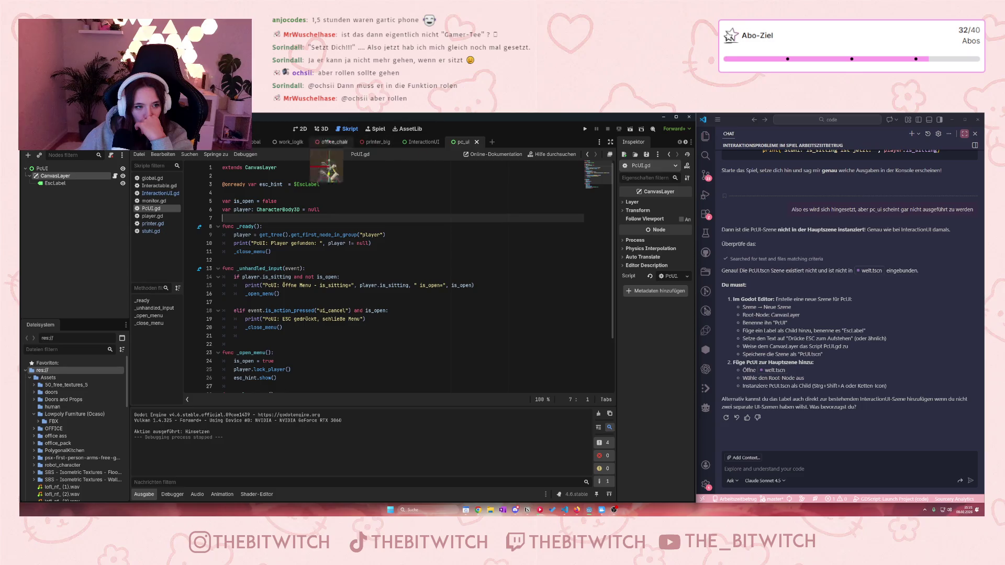
left_click(146, 142)
scroll(75, 242, "down", 10)
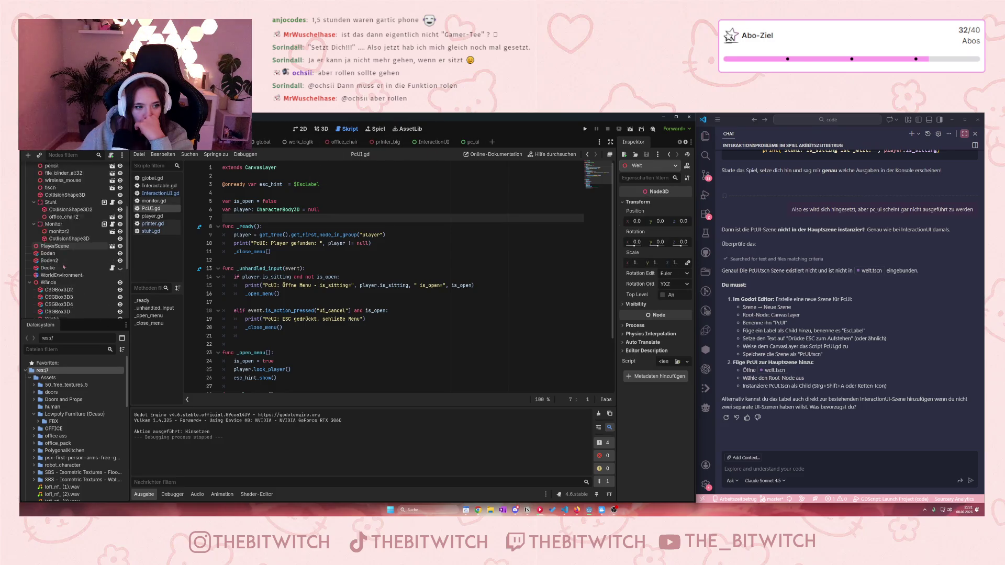
left_click(64, 267)
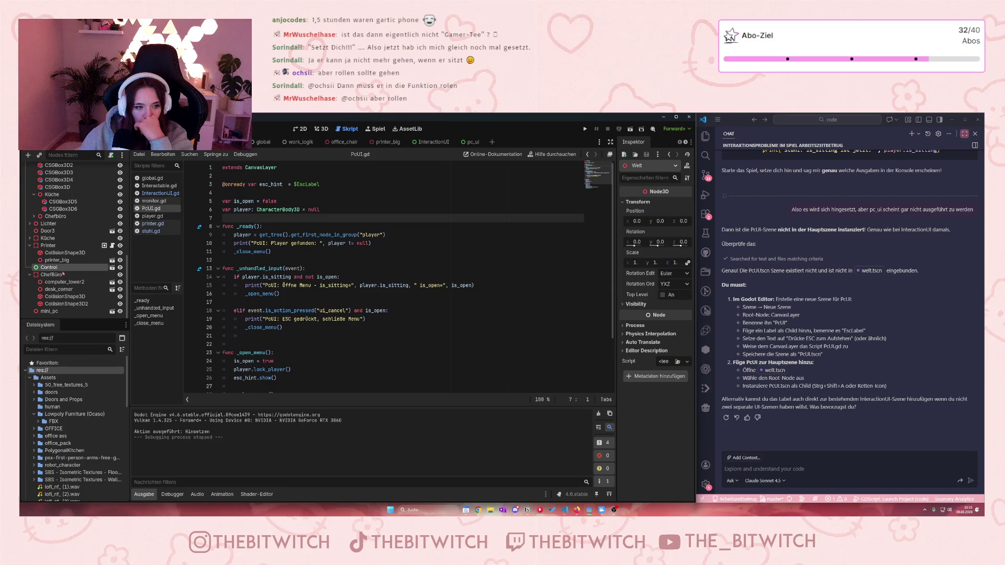
scroll(63, 273, "up", 3)
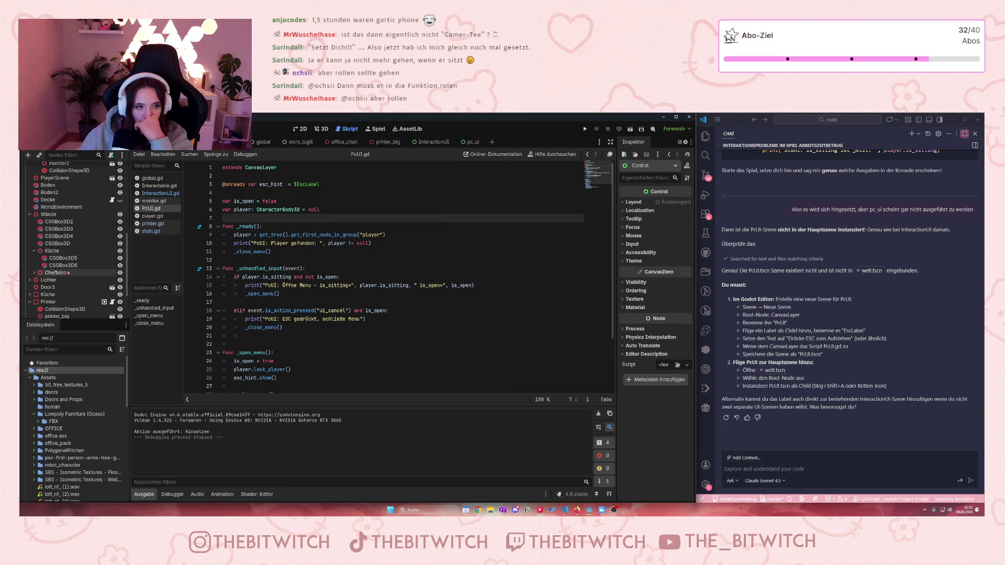
scroll(61, 269, "down", 3)
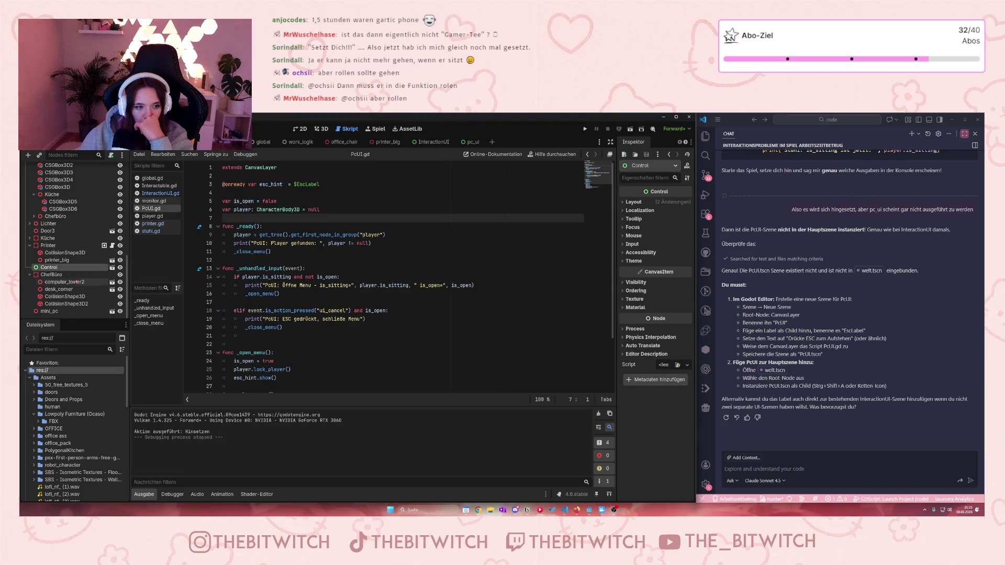
left_click(111, 267)
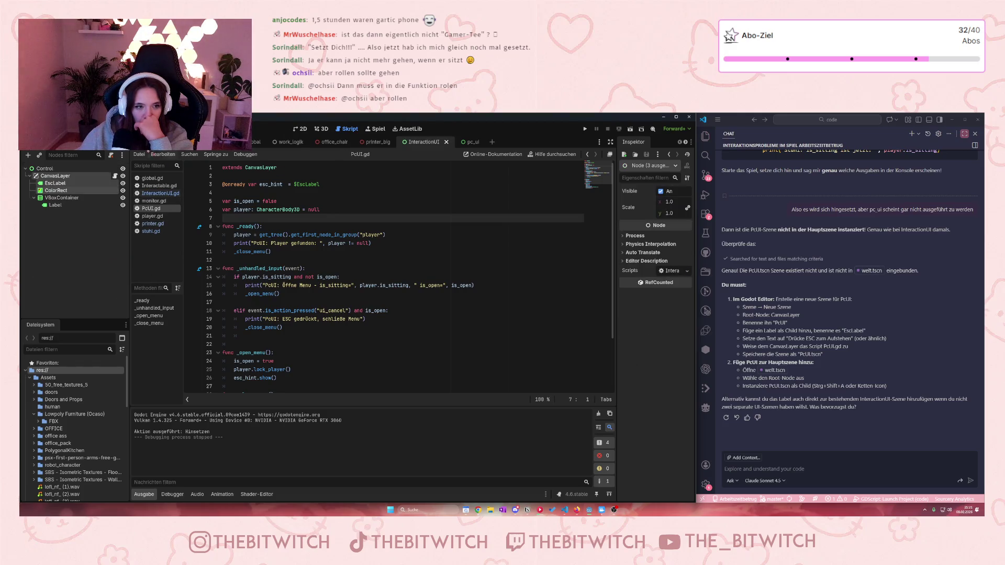
left_click(241, 142)
- Choose 'Child-Szene instanziieren…' on the Welt root node
left_click(53, 169)
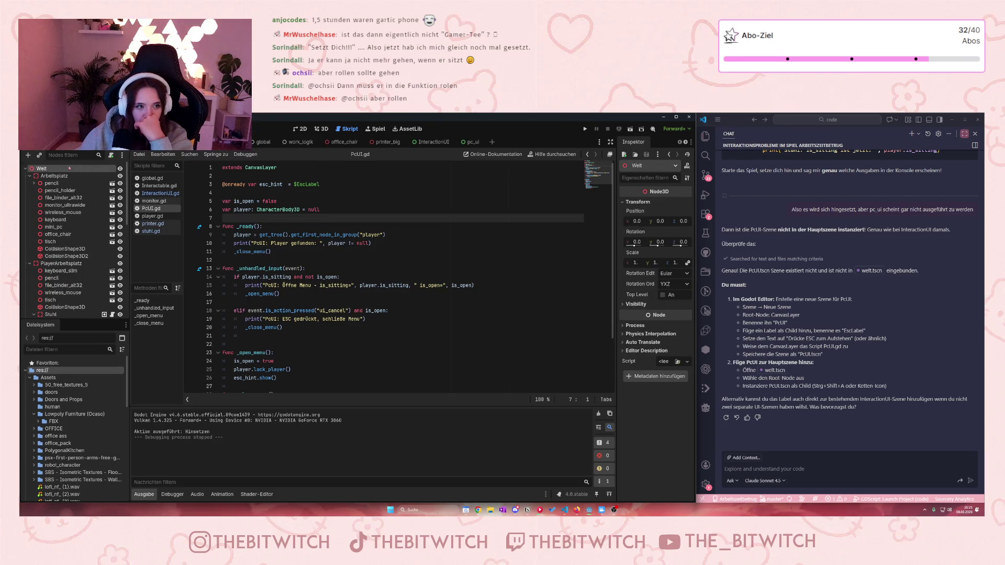
right_click(63, 168)
left_click(53, 171)
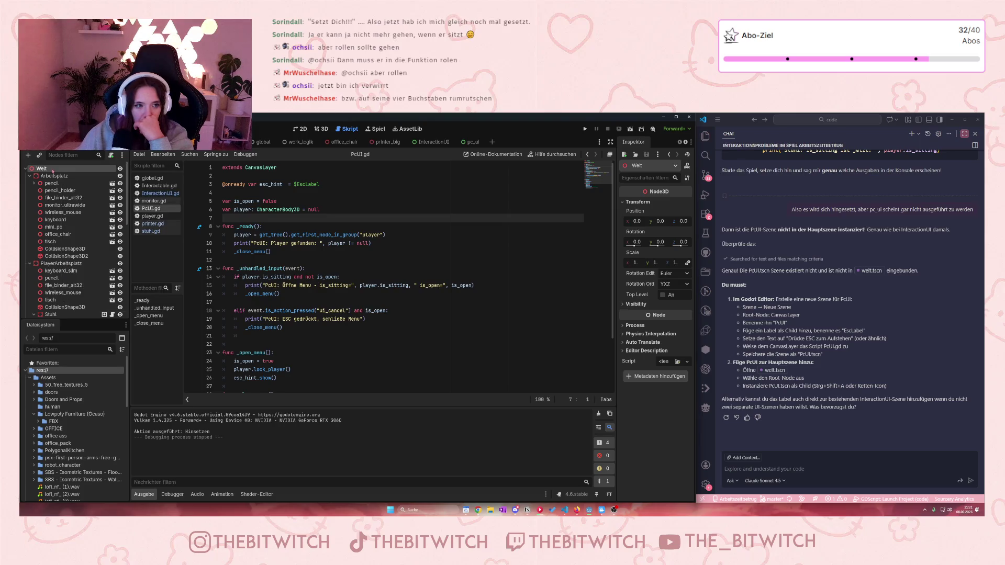
right_click(53, 169)
left_click(120, 184)
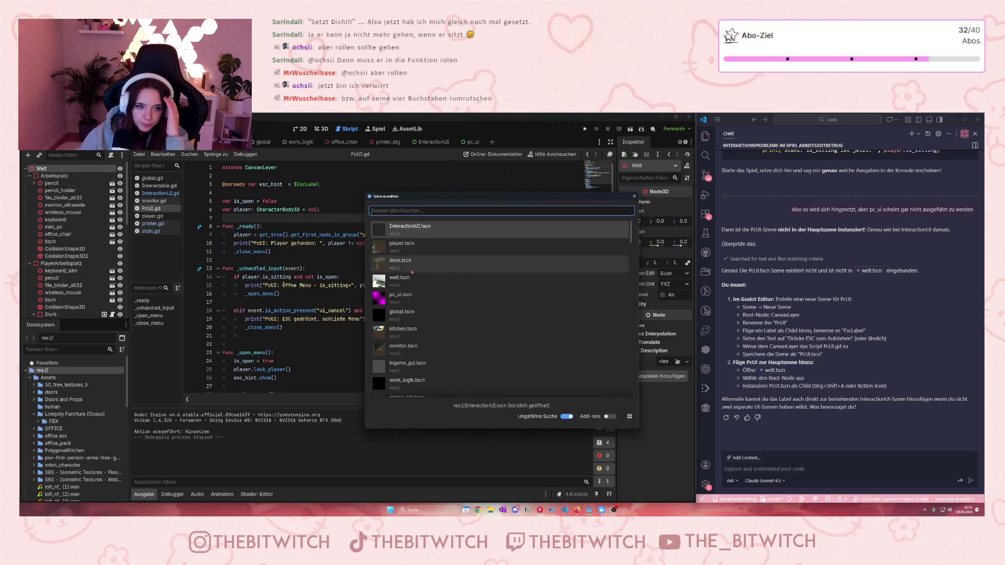
- Search the scene picker for 'PCUI', then clear the search text that found nothing
scroll(446, 277, "up", 3)
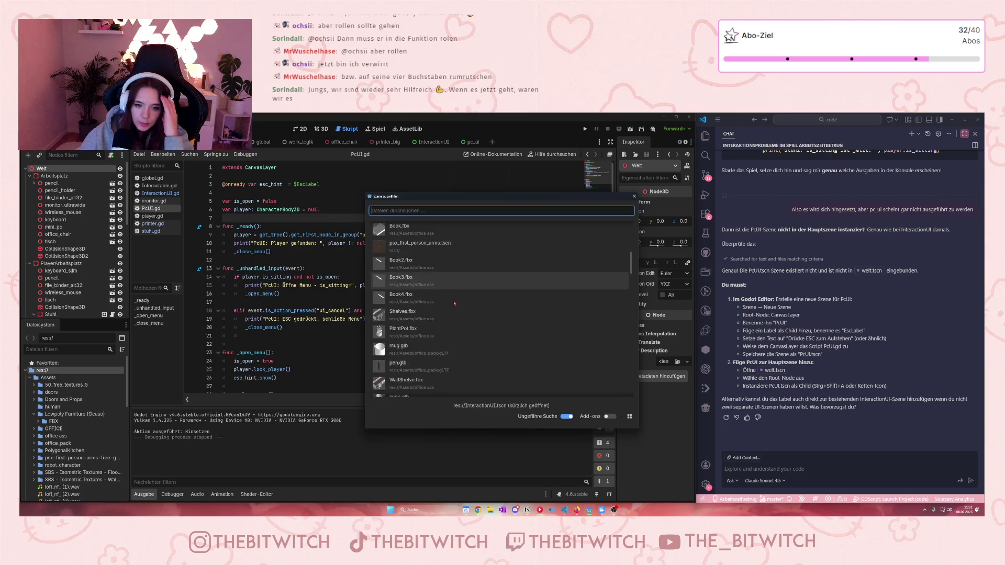
type("PC")
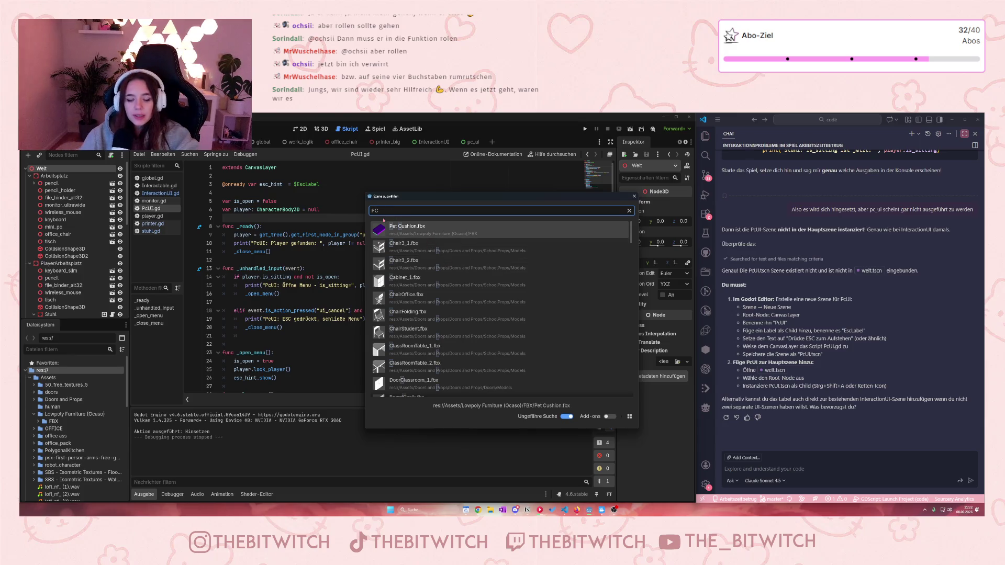
type("UI")
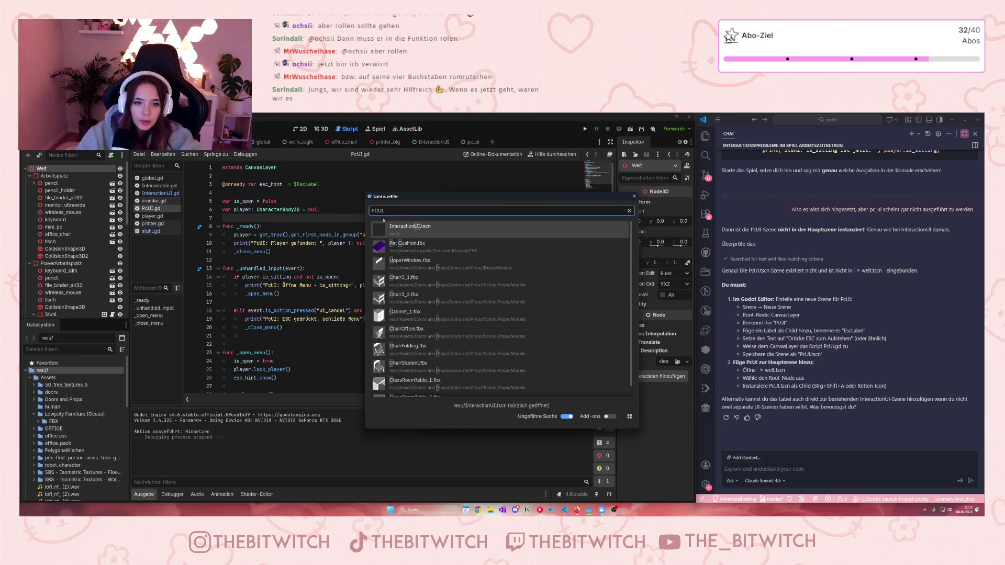
scroll(429, 259, "down", 1)
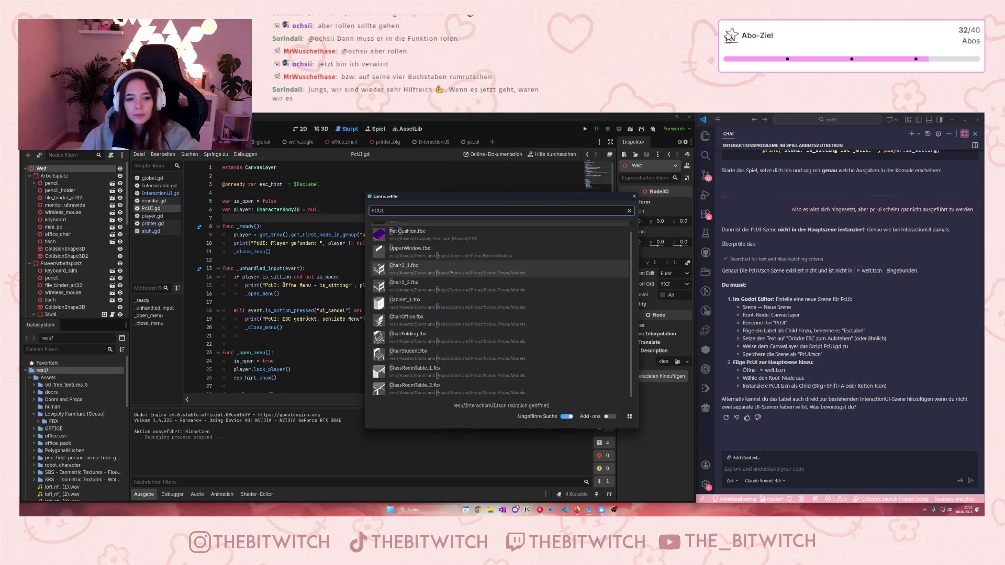
scroll(450, 265, "up", 1)
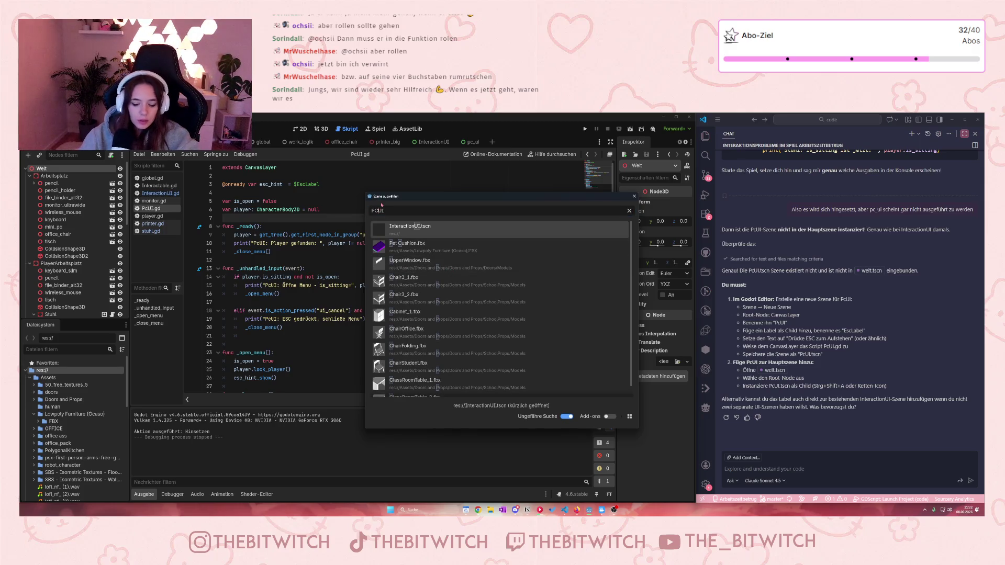
type("_")
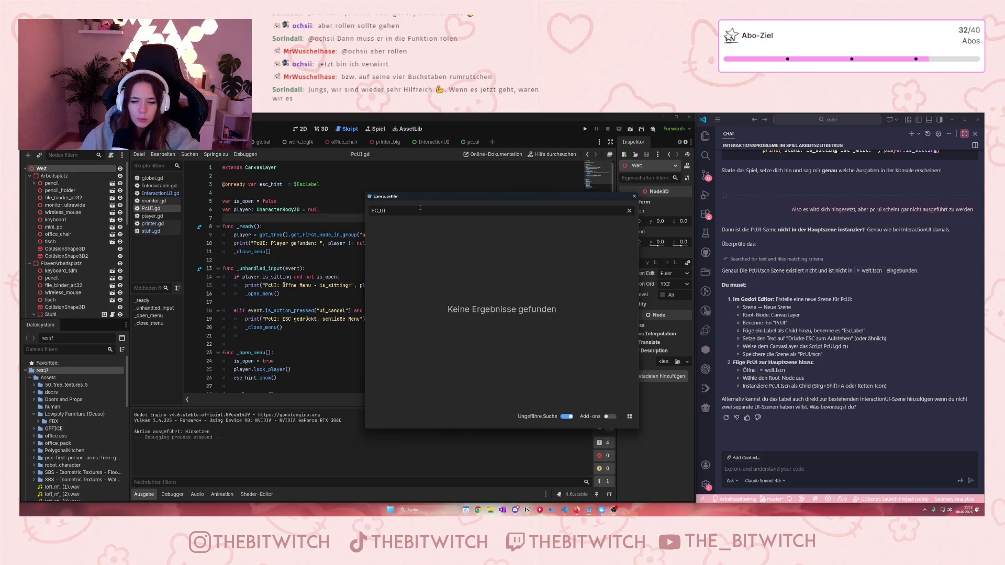
double_click(392, 211)
key("BackSpace")
- Open pc_ui.tscn and inspect its PcUI root node
double_click(390, 295)
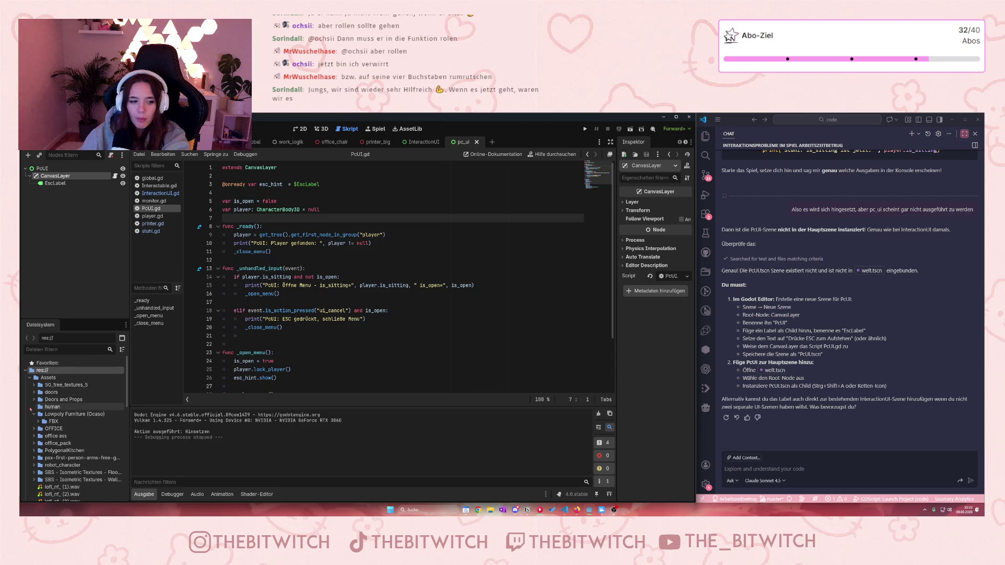
left_click(41, 168)
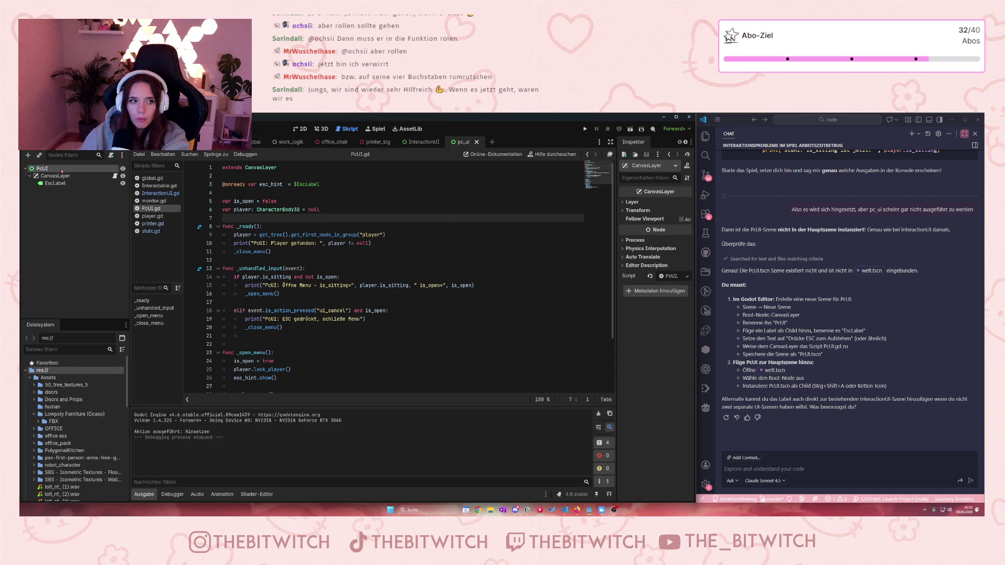
scroll(51, 413, "down", 2)
scroll(51, 413, "down", 10)
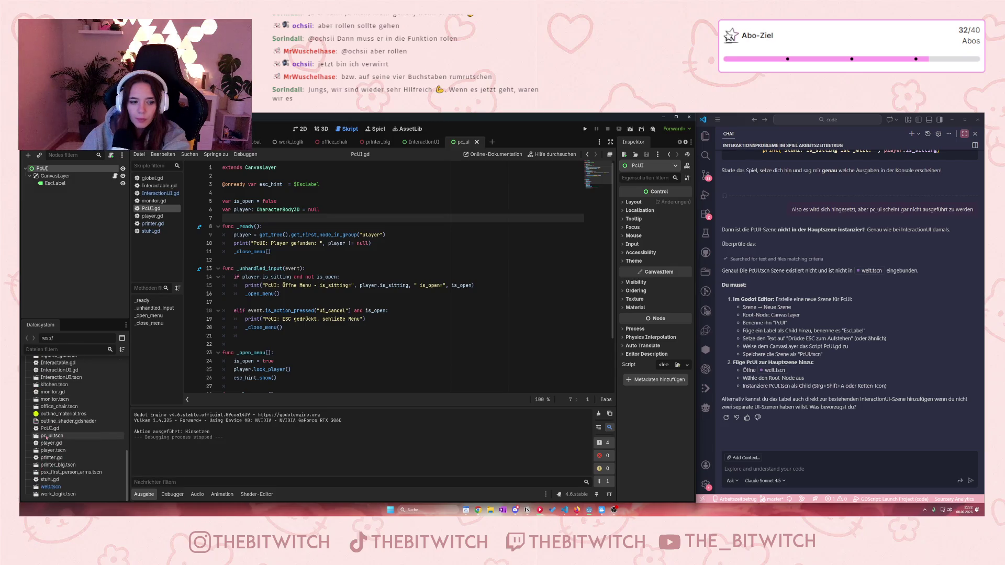
- Instance pc_ui.tscn as a child of the Welt root node and save the scene
left_click(238, 142)
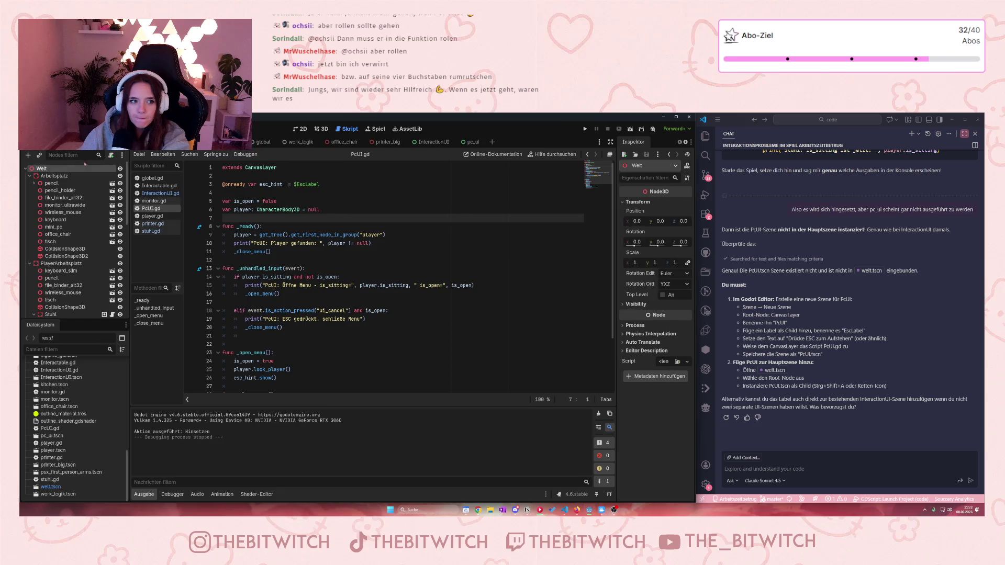
right_click(93, 169)
left_click(139, 183)
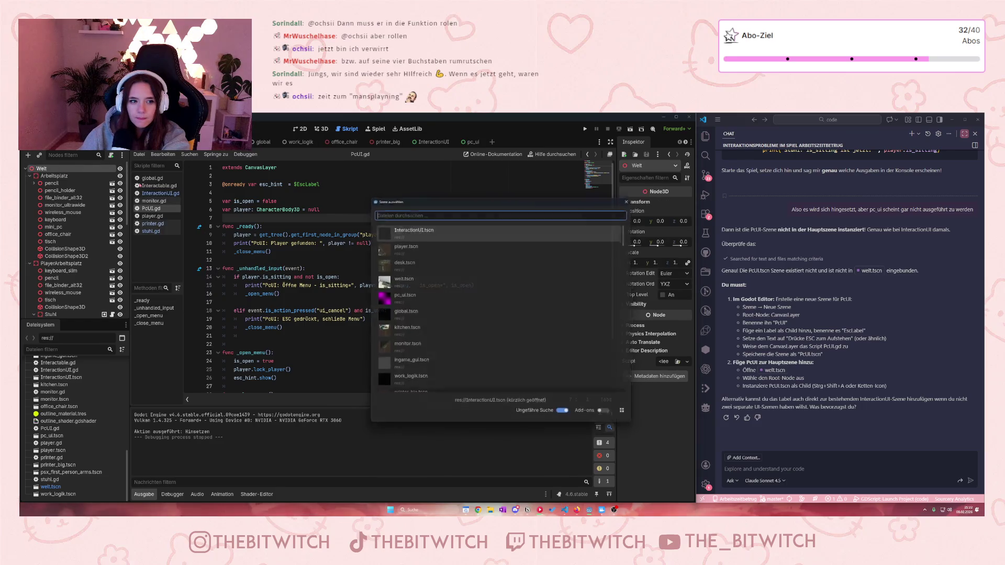
double_click(401, 295)
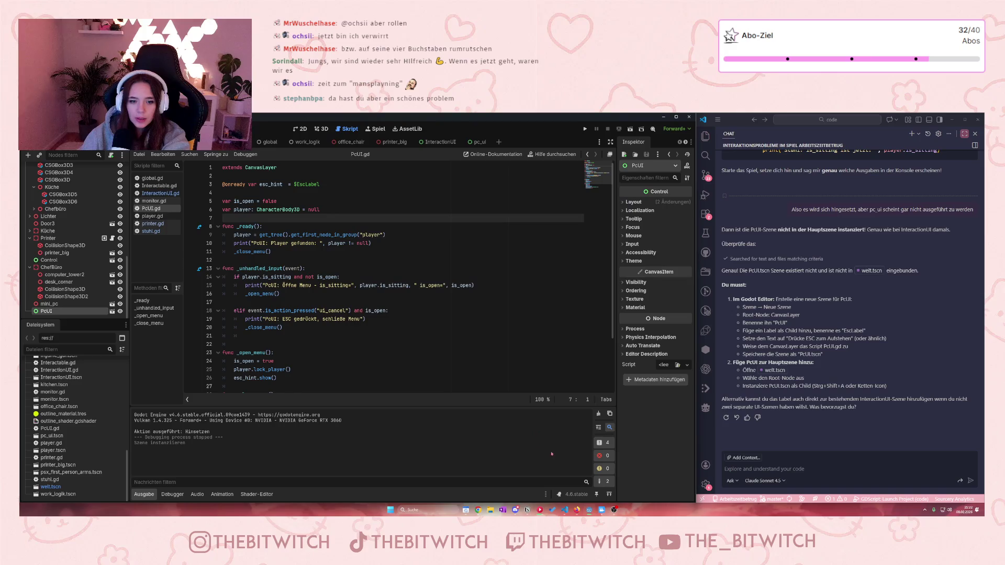
left_click(386, 344)
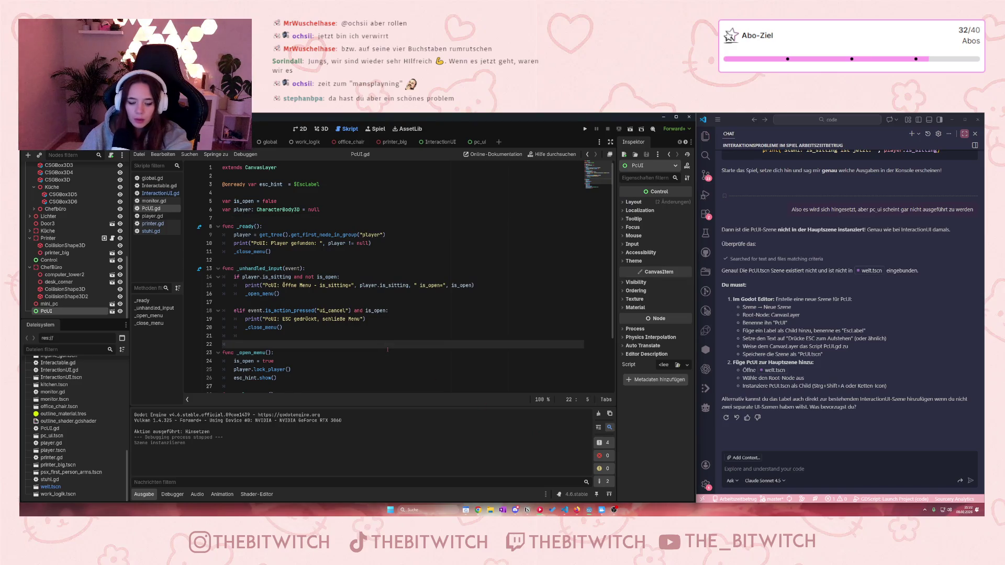
key("ctrl+s")
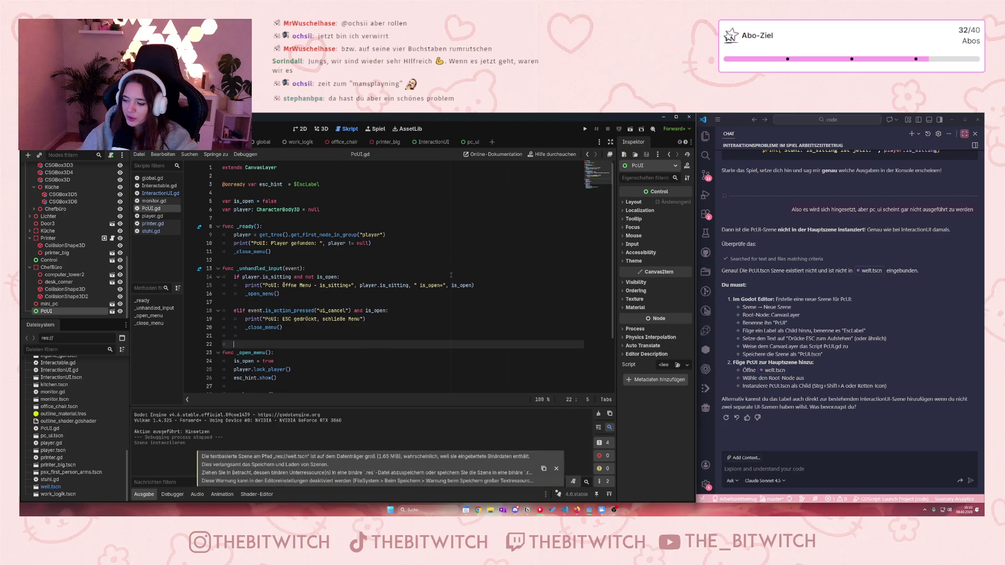
left_click(415, 291)
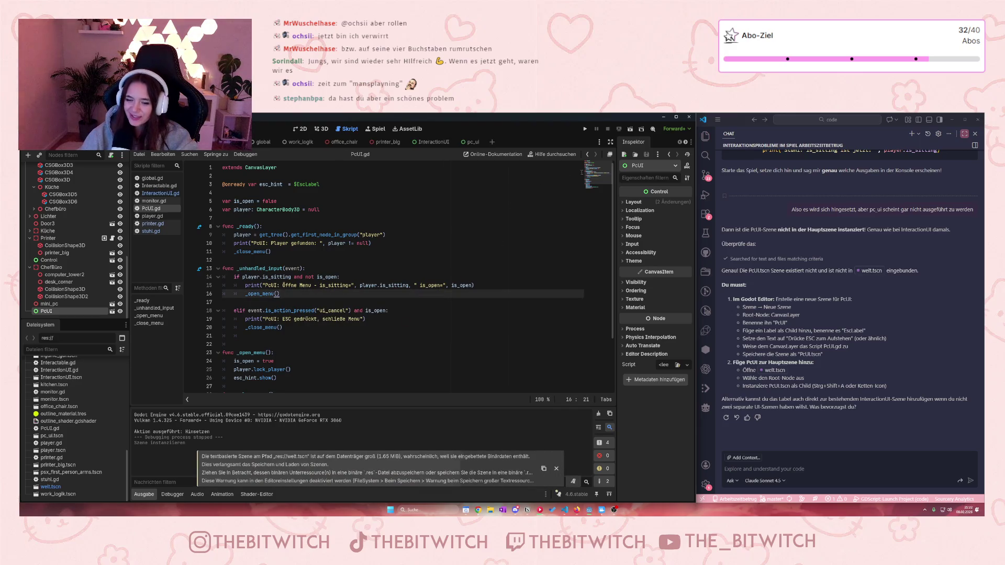
left_click(585, 128)
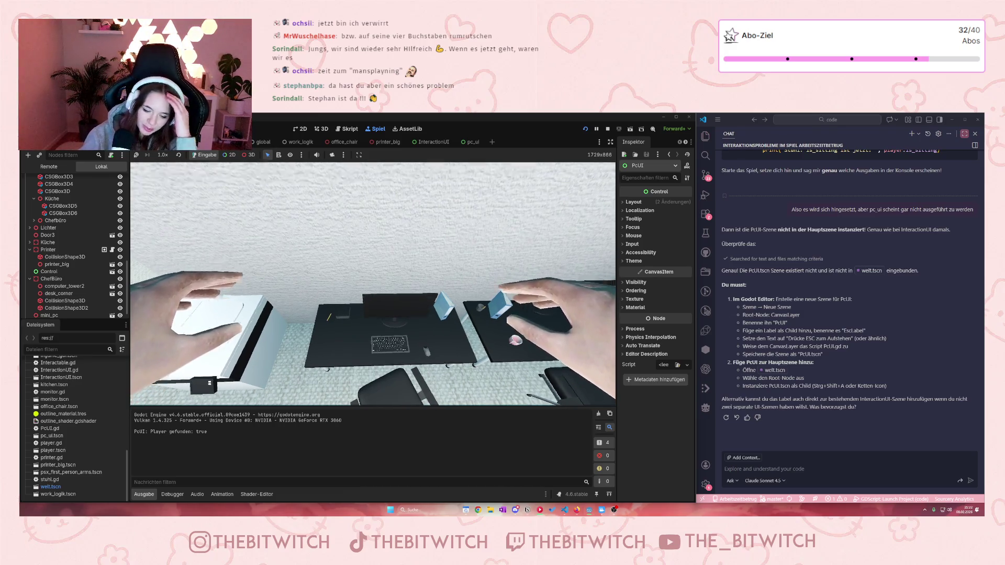
key("Escape")
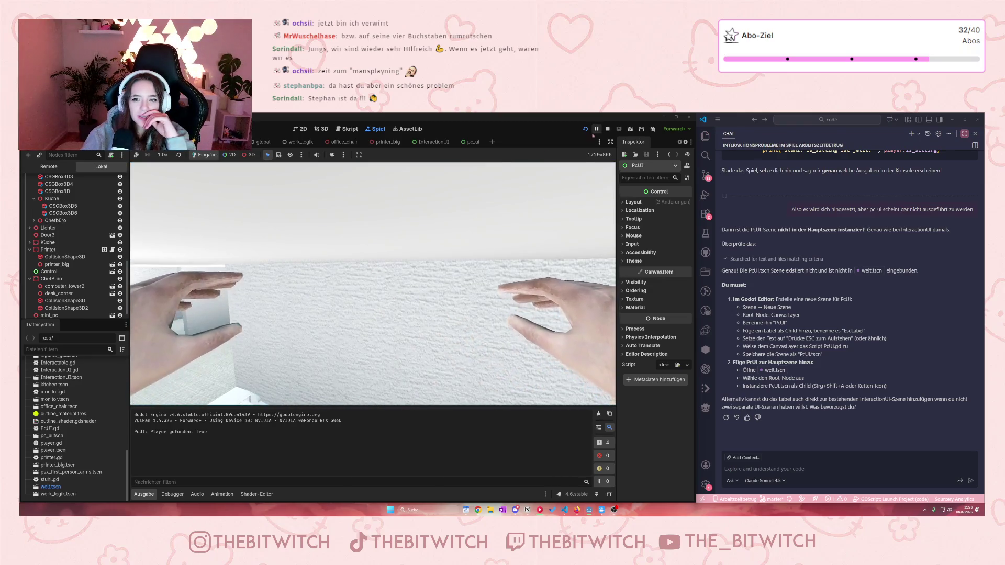
left_click(607, 128)
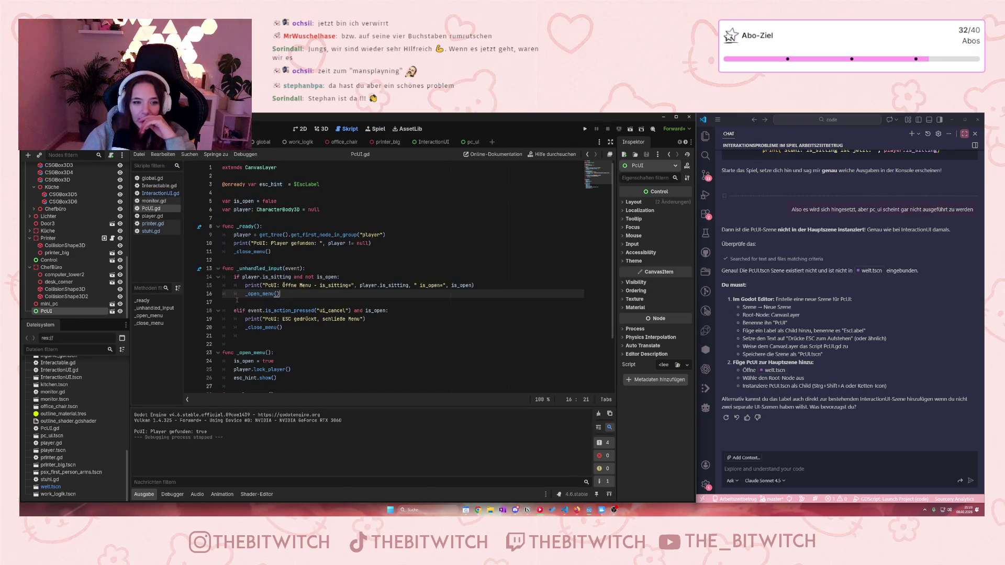
- Cut the Vector3(0.6, 1, 5.2) player position line 32 out of _close_menu
scroll(262, 253, "down", 3)
scroll(263, 253, "up", 3)
scroll(264, 253, "down", 3)
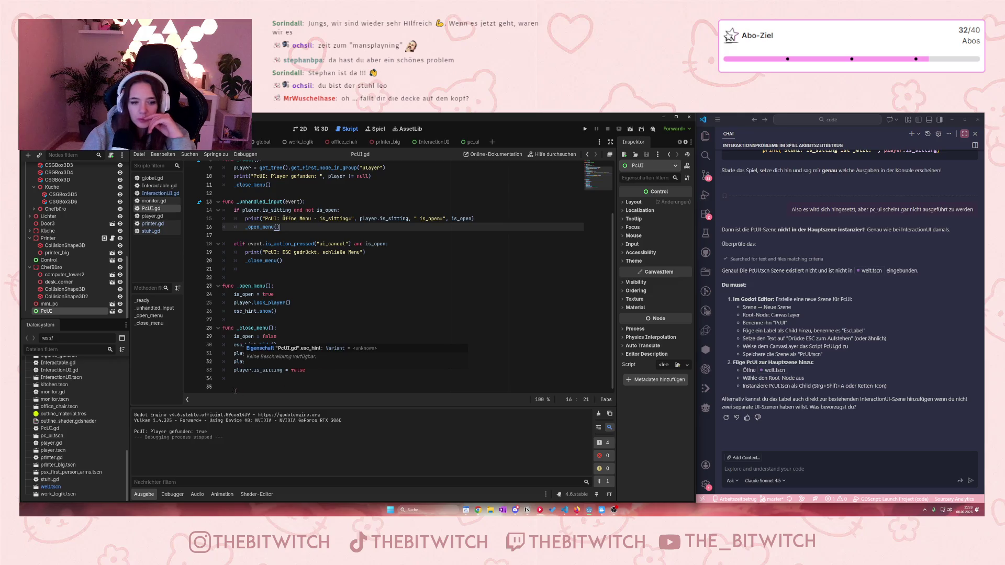
left_click(314, 370)
left_click_drag(363, 361, 228, 363)
key("ctrl+c")
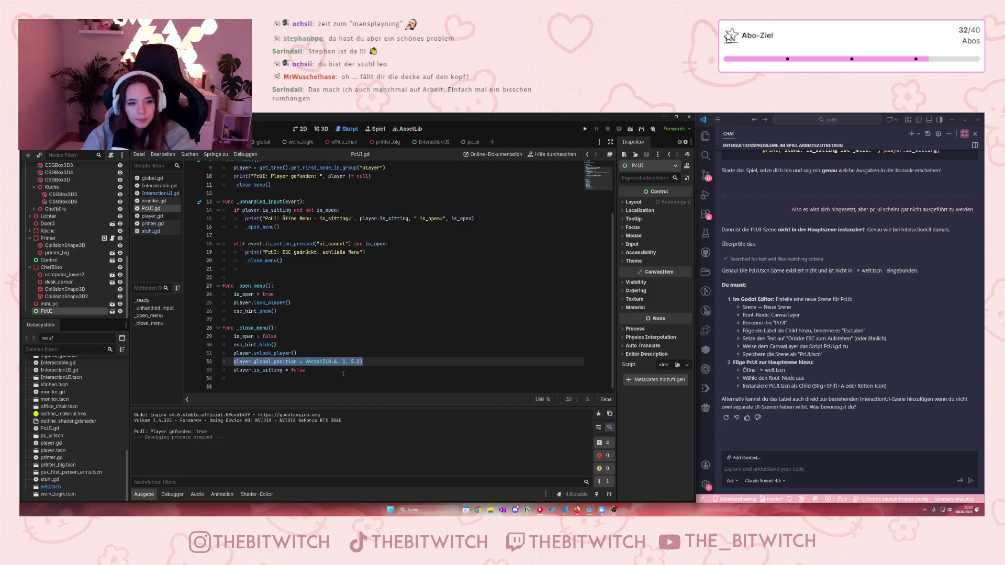
left_click(319, 372)
left_click_drag(365, 362, 236, 362)
left_click(303, 370)
mouse_move(363, 362)
left_mouse_down()
mouse_move(293, 353)
mouse_move(233, 362)
left_mouse_up()
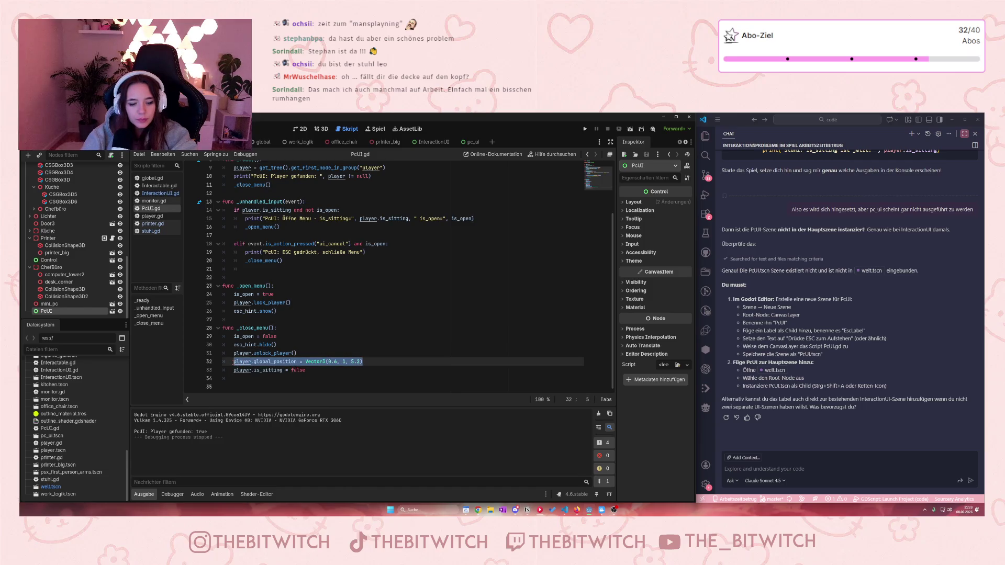
key("BackSpace")
- Paste it after _close_menu() in the ESC branch, delete the leftover empty line, and save
left_click(304, 261)
key("Return")
key("ctrl+v")
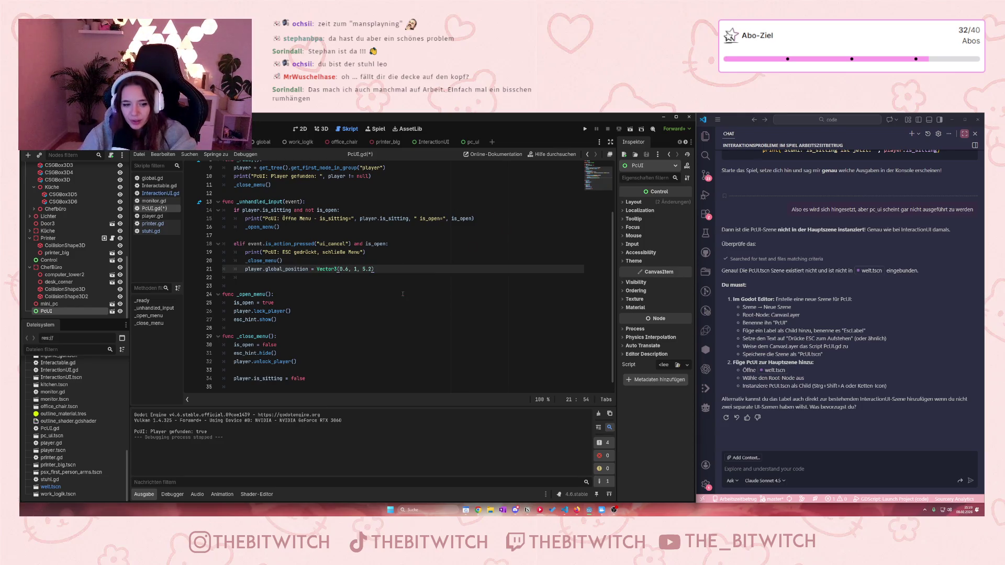
left_click(285, 371)
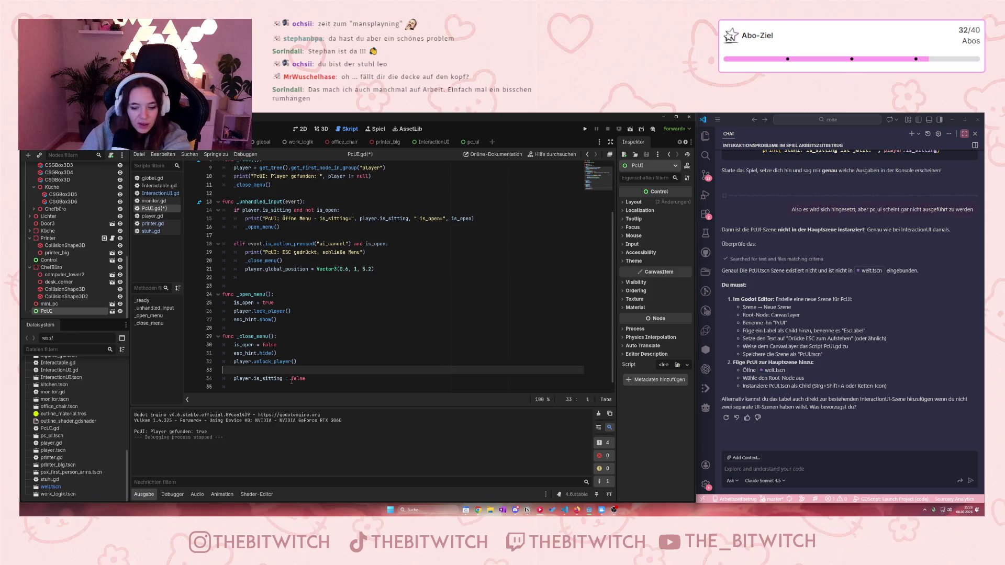
key("ctrl+shift+k")
left_click(345, 369)
key("ctrl+s")
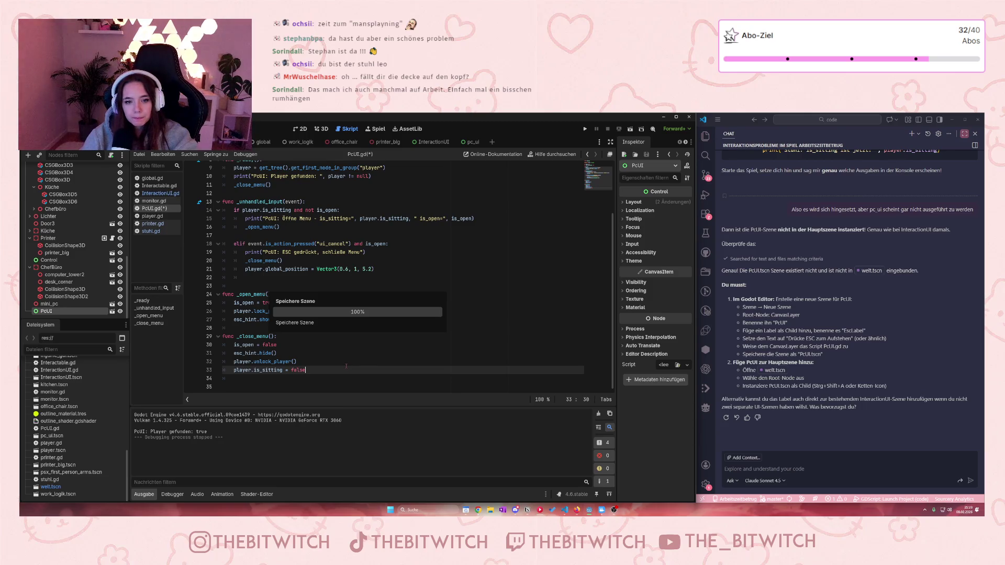
- Run the game, sit on the chair with E, stand up with Escape, then stop the game
left_click(585, 129)
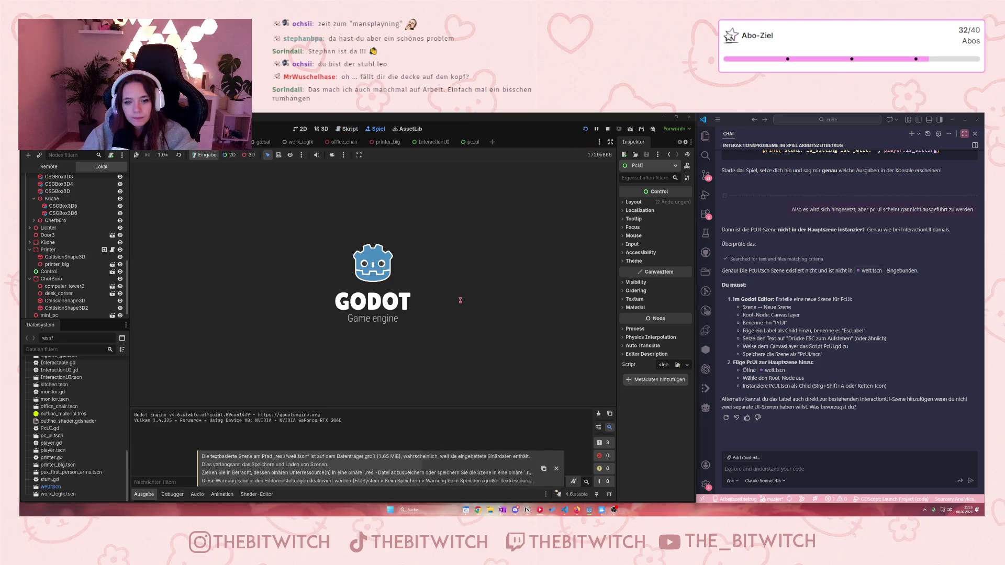
key("w")
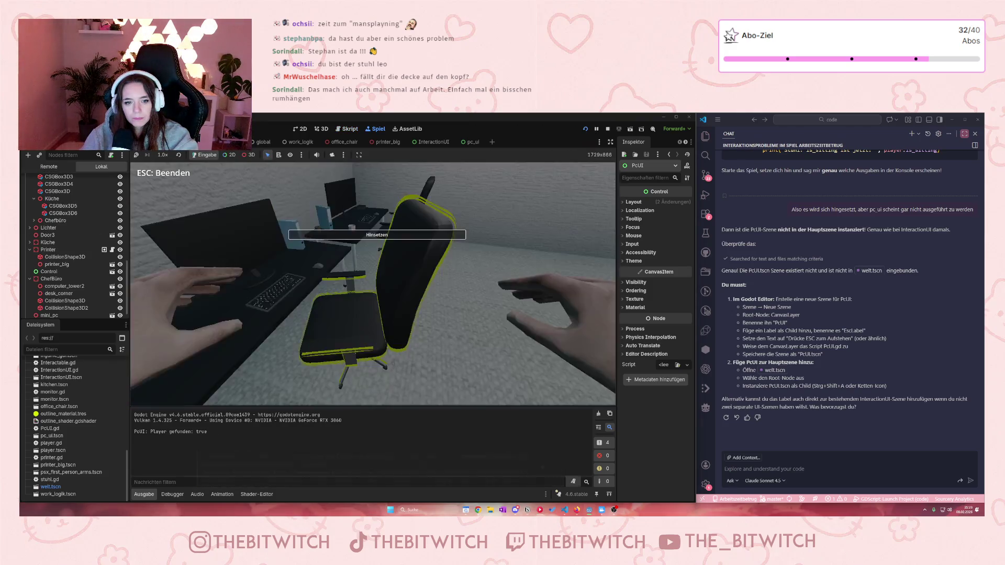
key("e")
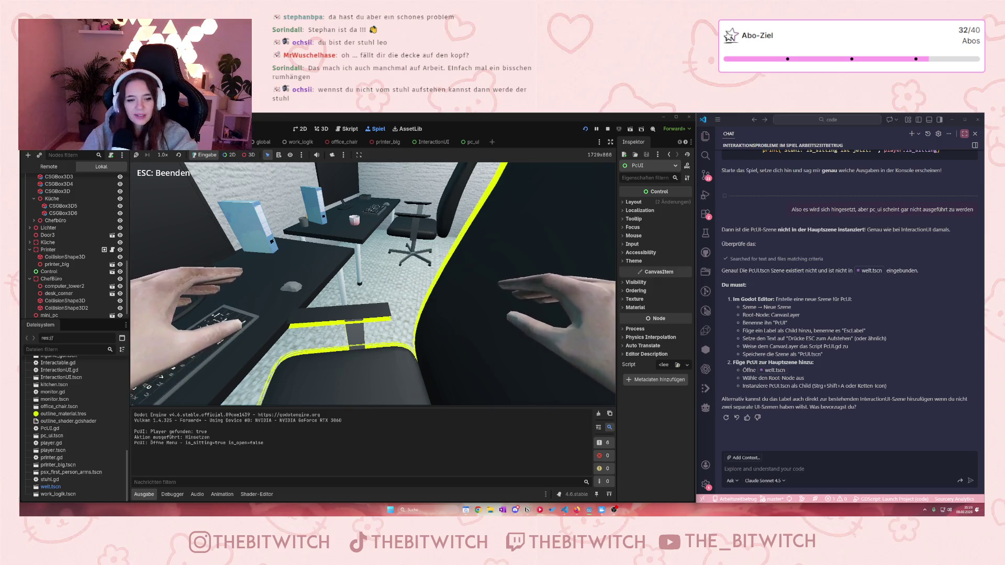
key("Escape")
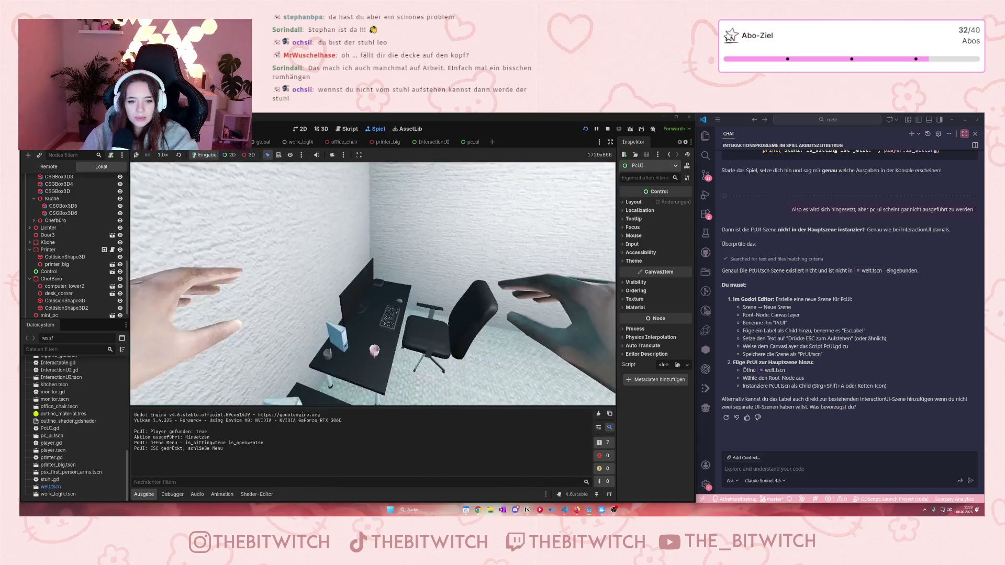
left_click(607, 129)
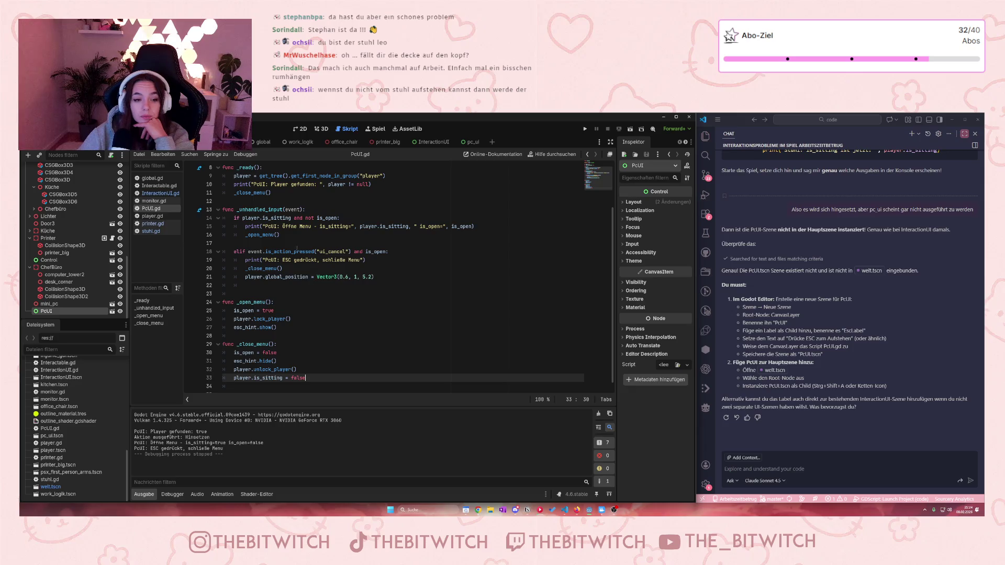
- Delete the player.lock_player() line from _open_menu in PcUI.gd and save the script
scroll(279, 234, "up", 2)
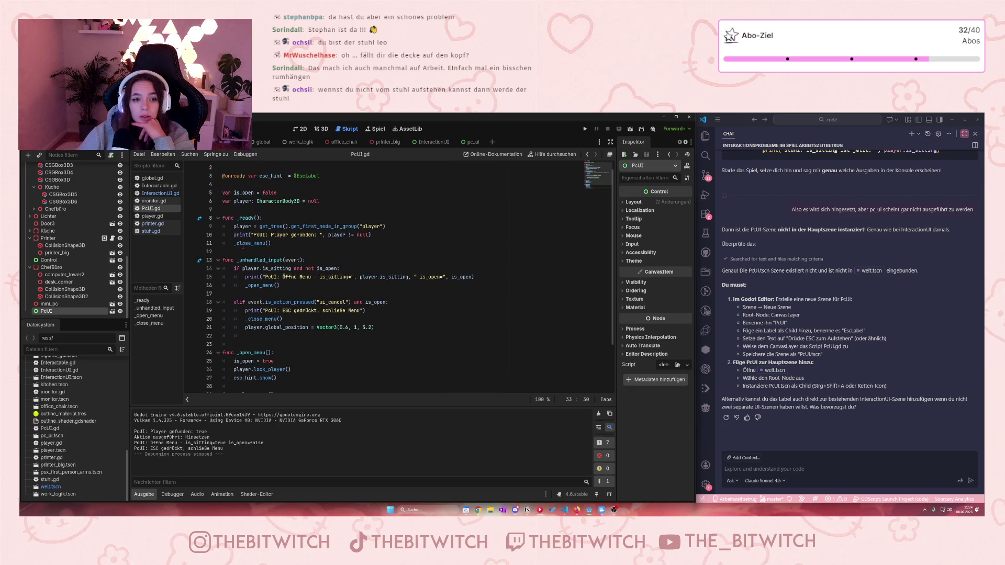
scroll(300, 243, "down", 2)
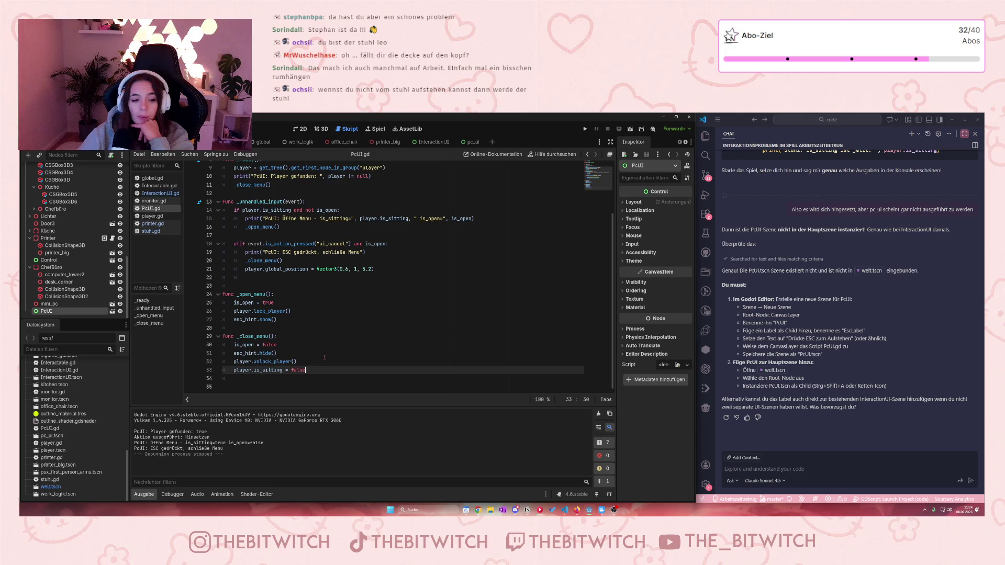
scroll(264, 303, "up", 2)
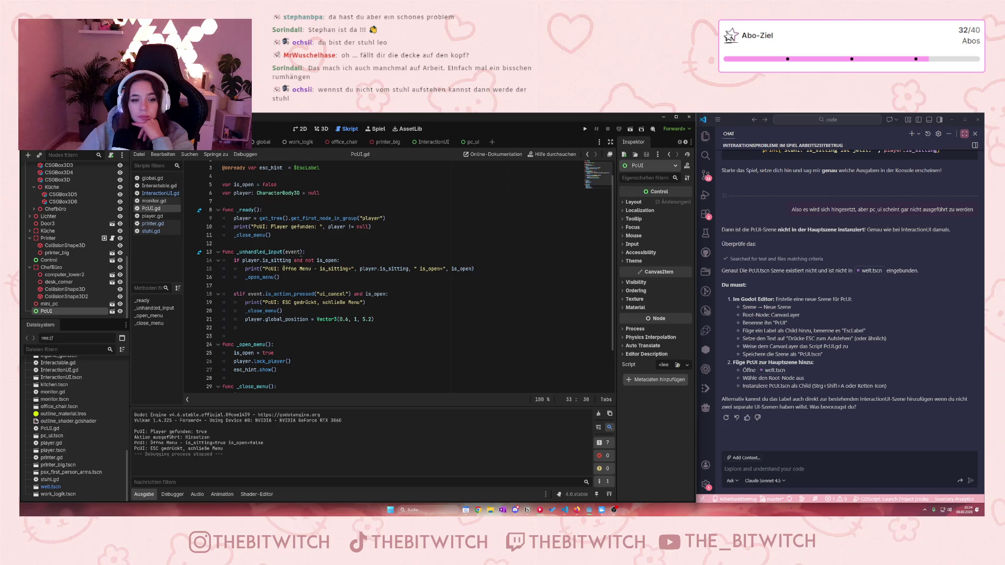
scroll(335, 262, "down", 2)
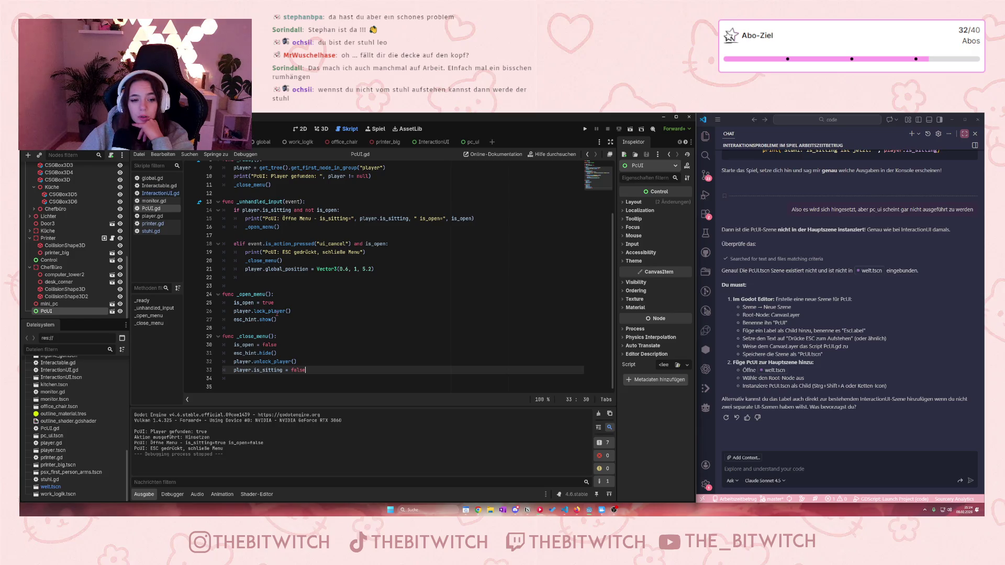
left_click(297, 311)
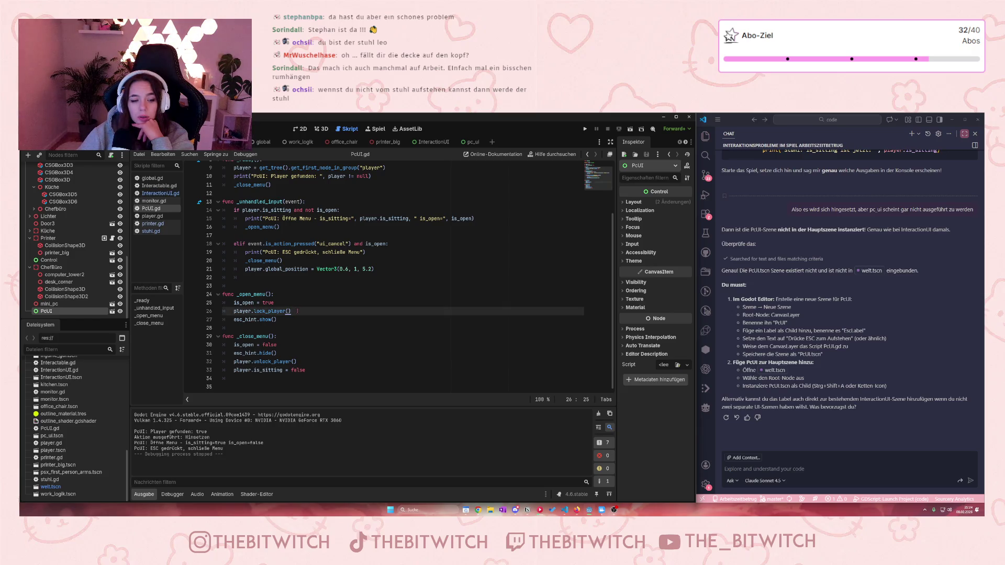
key("shift+Up")
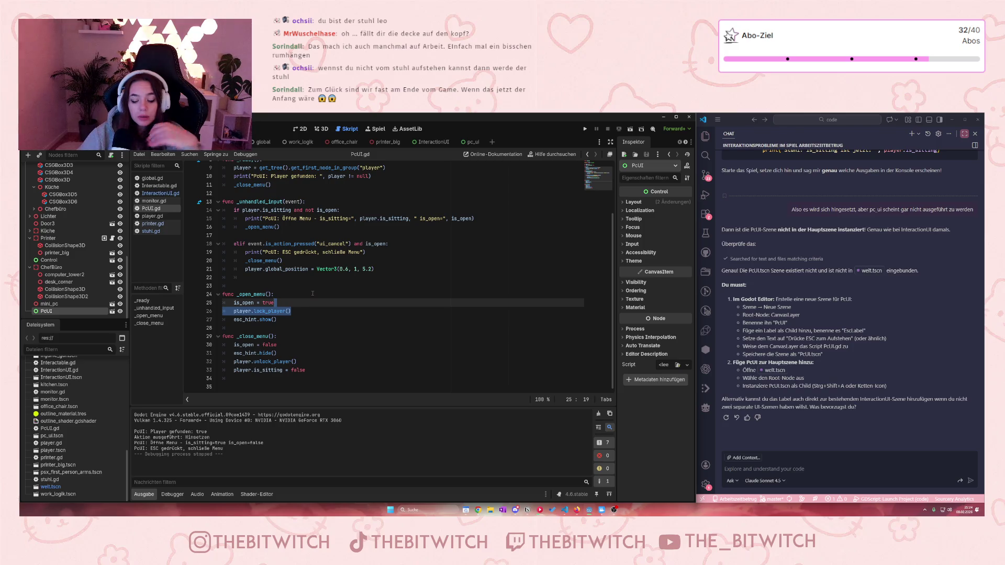
key("BackSpace")
left_click(305, 313)
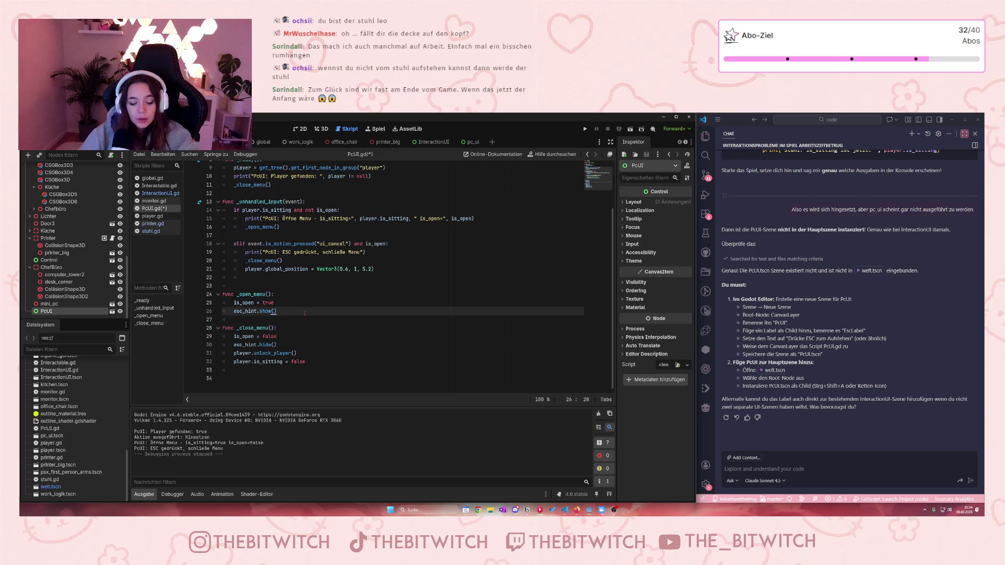
key("ctrl+s")
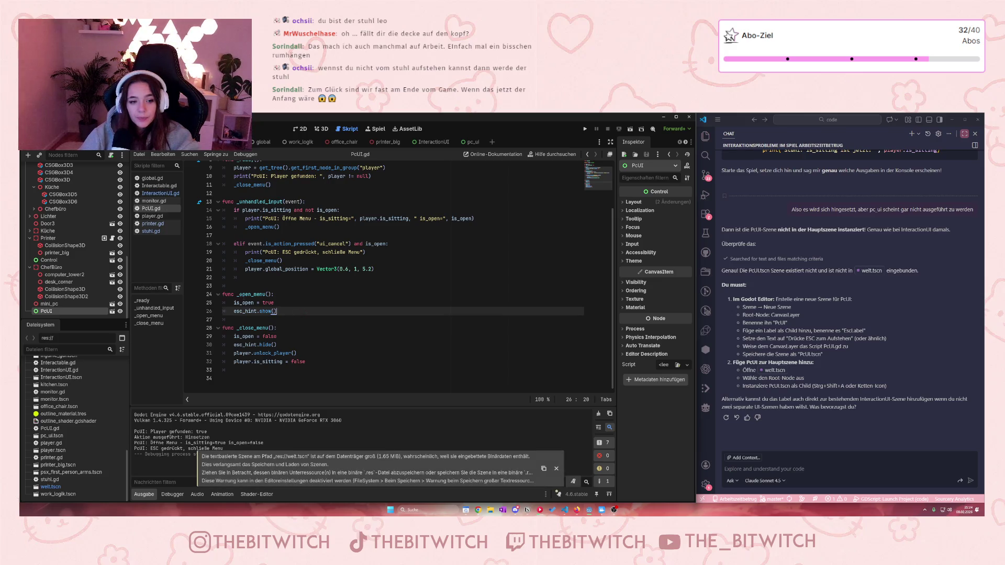
left_click(160, 193)
- Read through InteractionUI.gd and the stuhl.gd chair script, then switch to player.gd
scroll(371, 286, "up", 7)
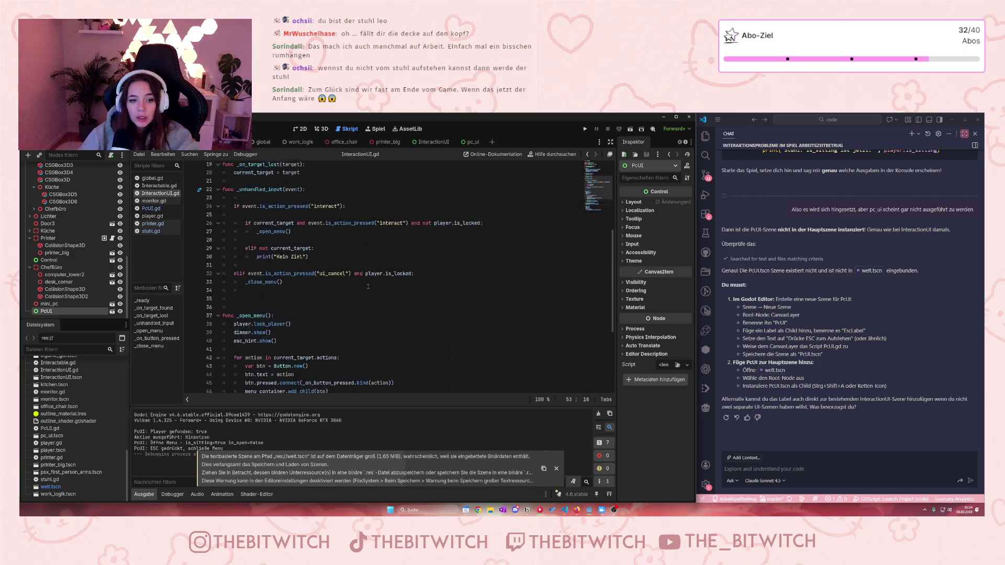
left_click(151, 232)
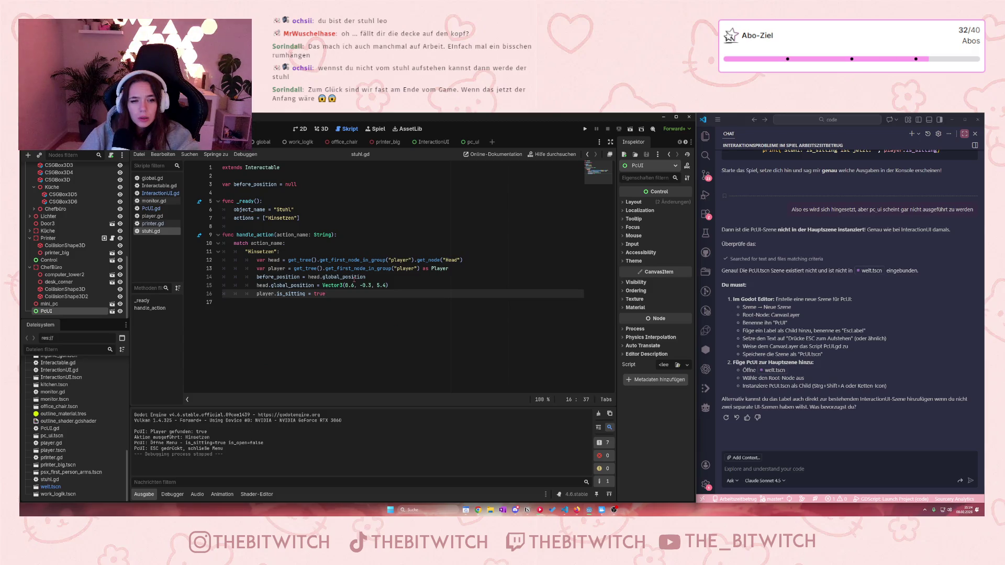
left_click(157, 193)
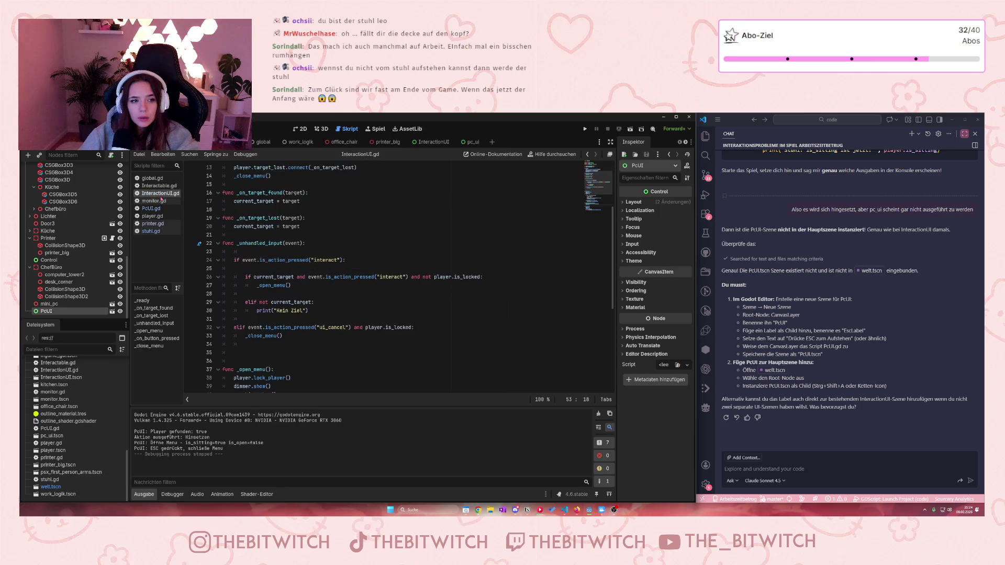
scroll(266, 252, "up", 5)
scroll(266, 252, "down", 8)
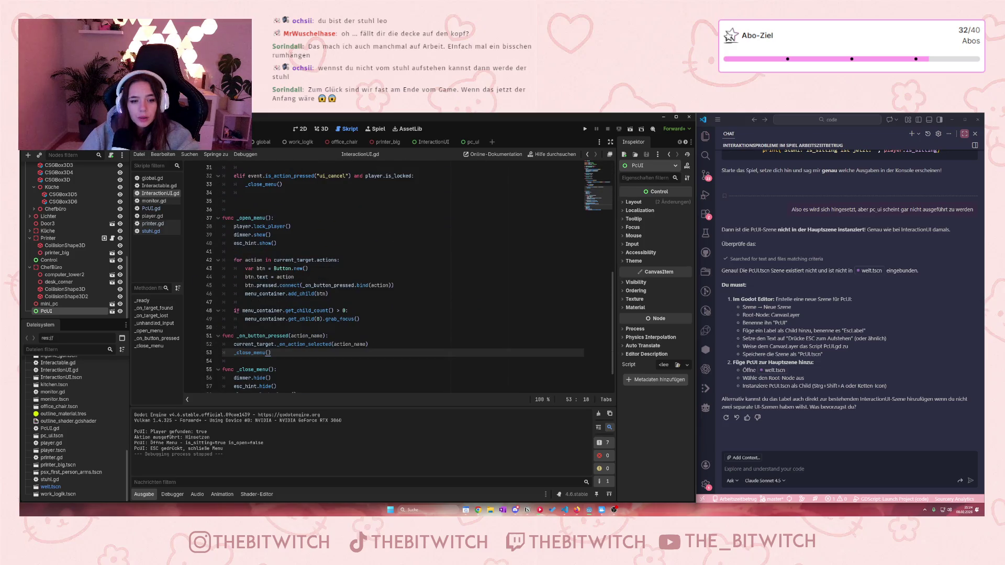
scroll(290, 314, "down", 1)
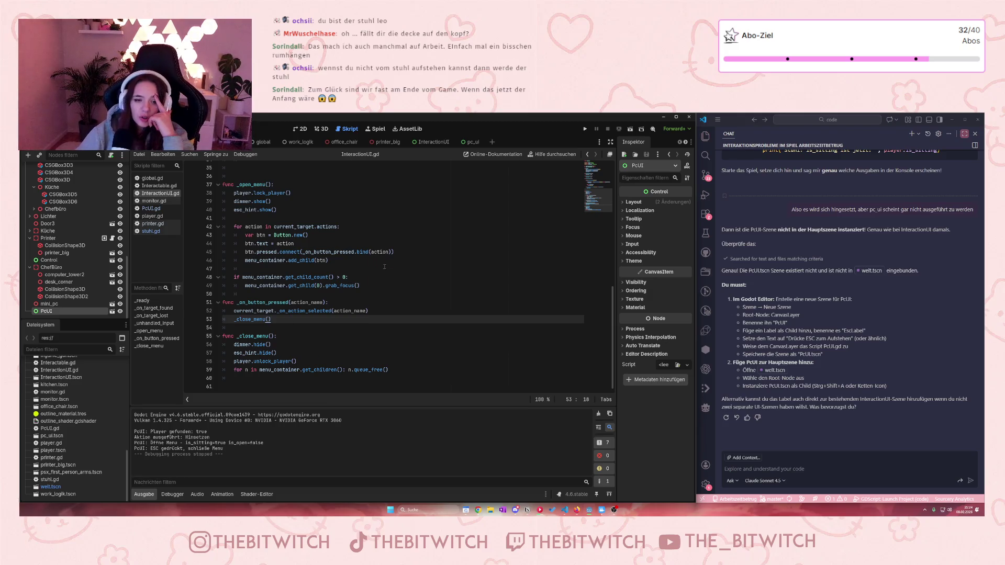
scroll(394, 264, "up", 4)
scroll(380, 271, "up", 3)
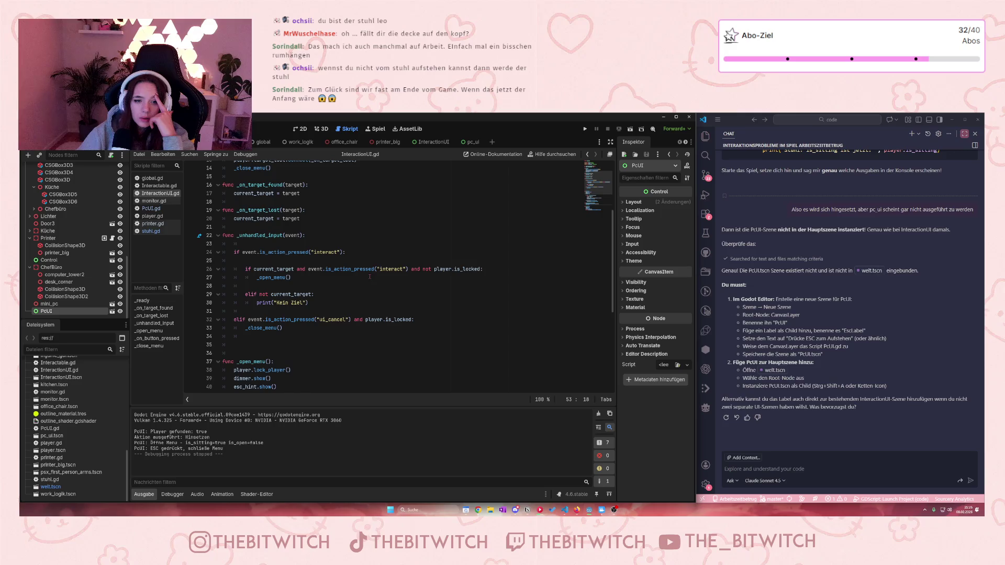
scroll(356, 272, "up", 4)
scroll(314, 262, "down", 5)
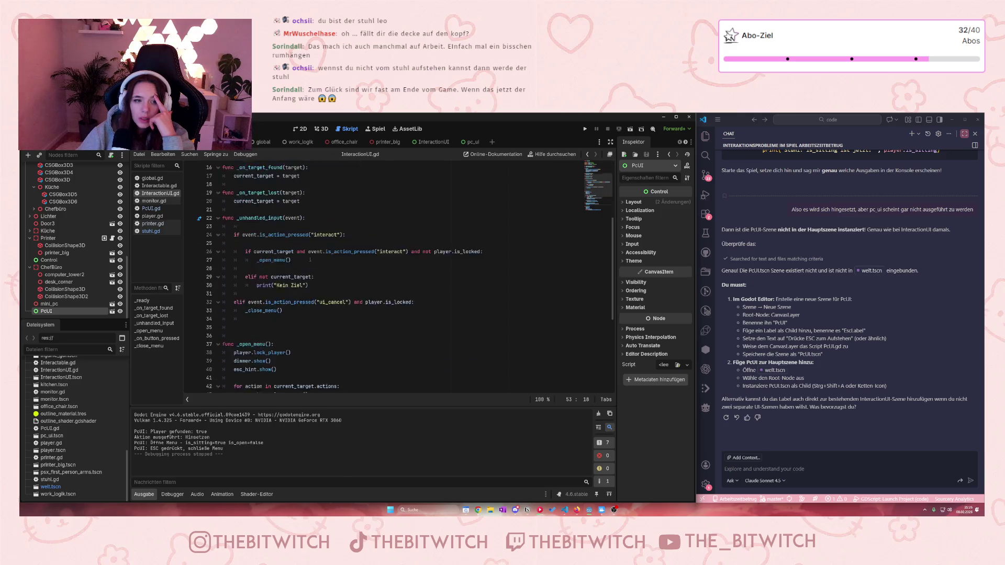
left_click(152, 216)
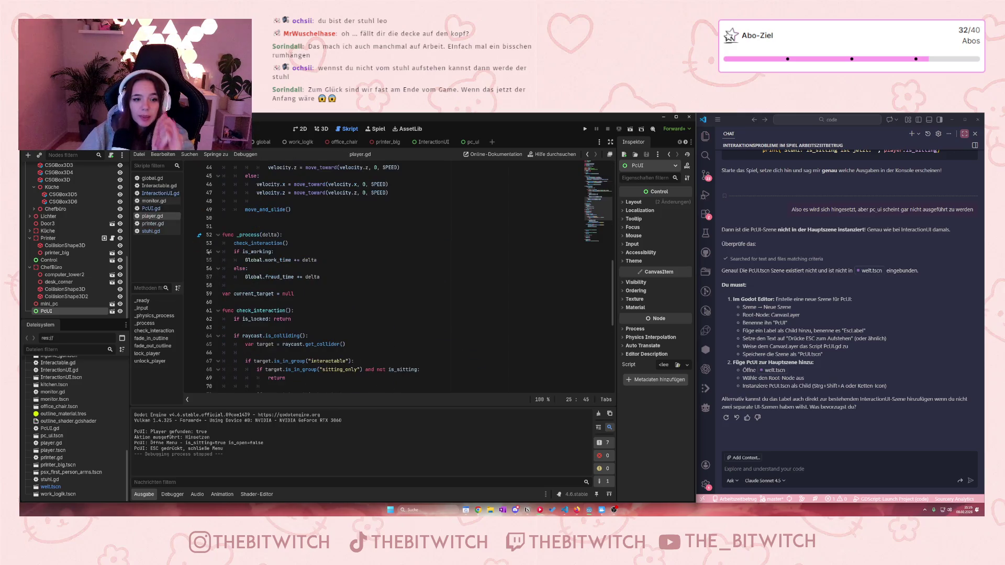
- Check the else branch of _physics_process in player.gd, save, and run the office game
scroll(267, 262, "up", 3)
left_click(270, 260)
scroll(268, 263, "up", 4)
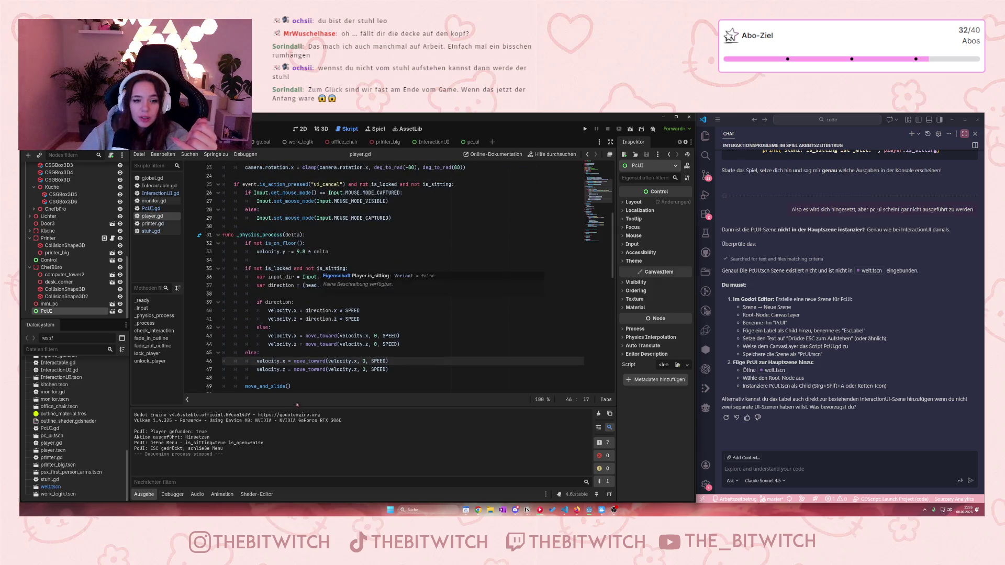
left_click(301, 353)
key("ctrl+s")
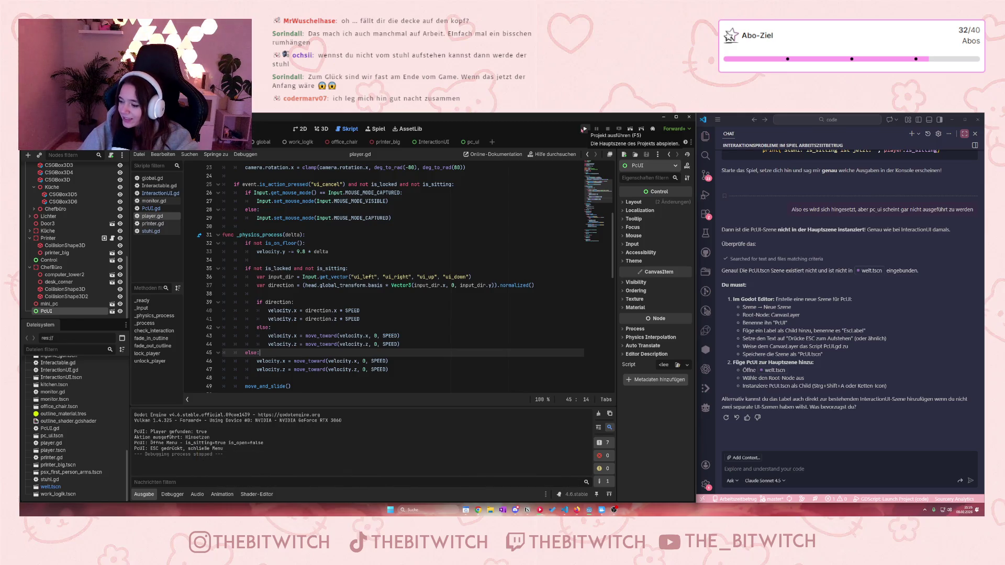
left_click(583, 129)
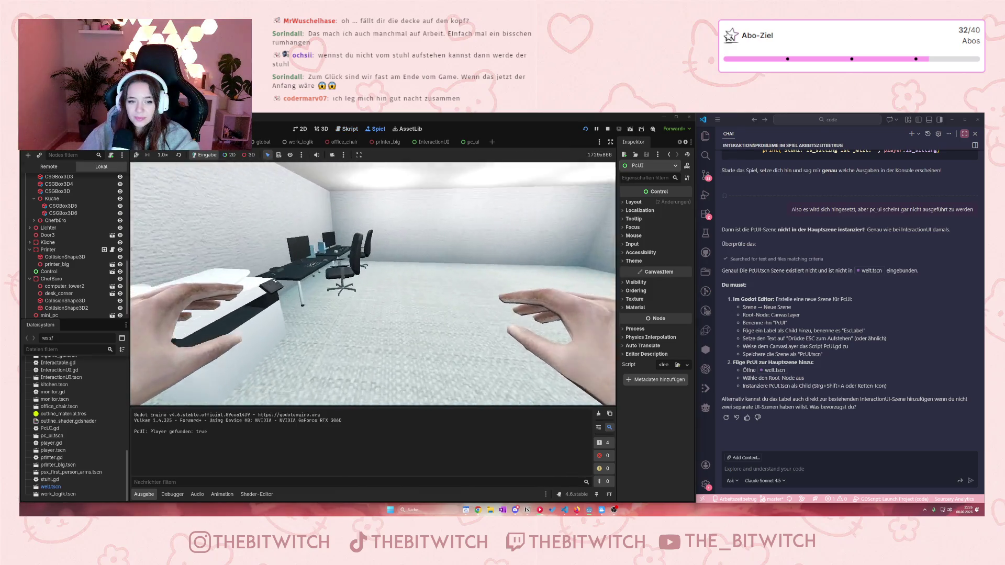
- Sit at the desk, choose Anschalten, stand up with Esc, then stop the game
key("e")
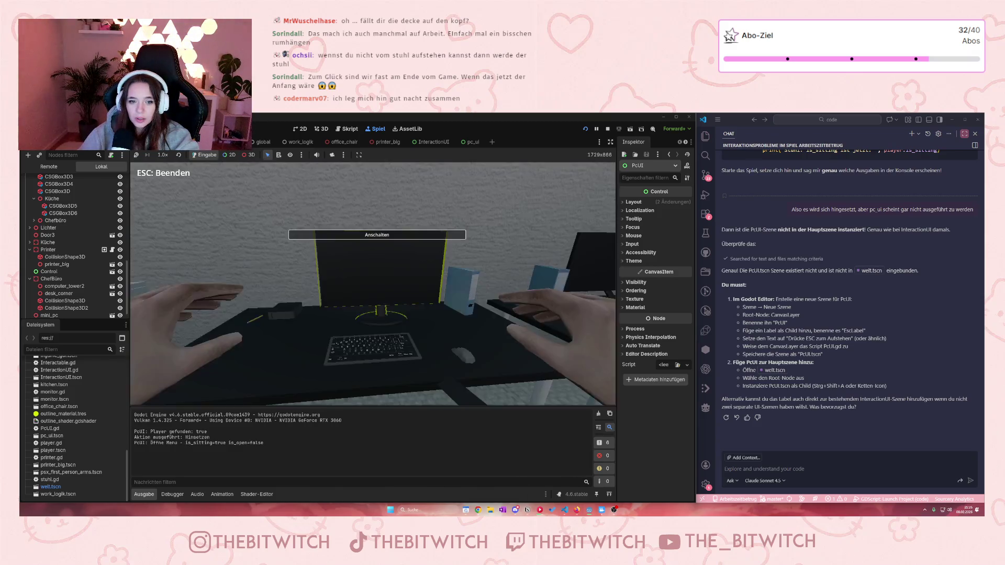
key("e")
key("Escape")
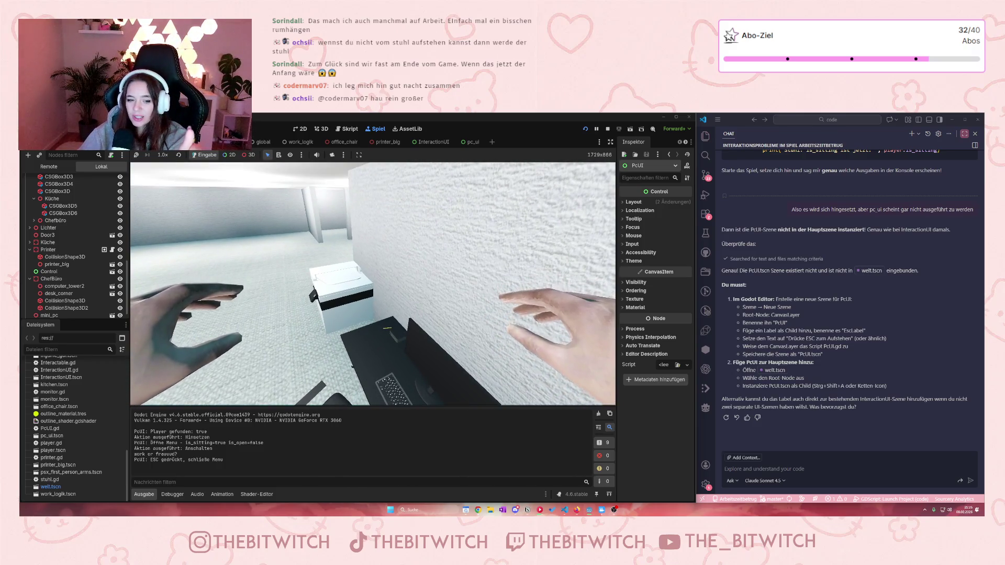
left_click(607, 129)
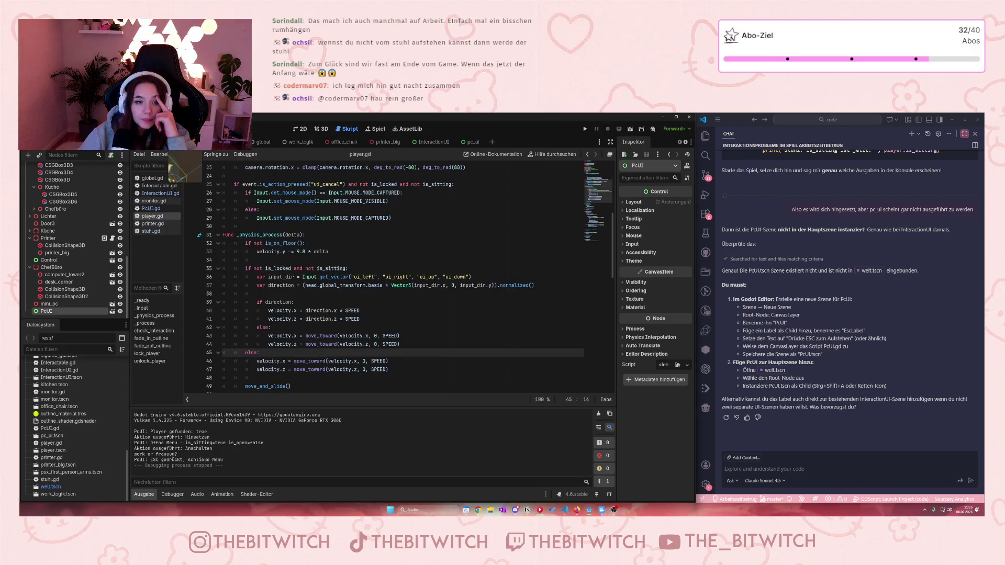
- Switch to the 3D view and select the office chair at the desk
left_click(321, 129)
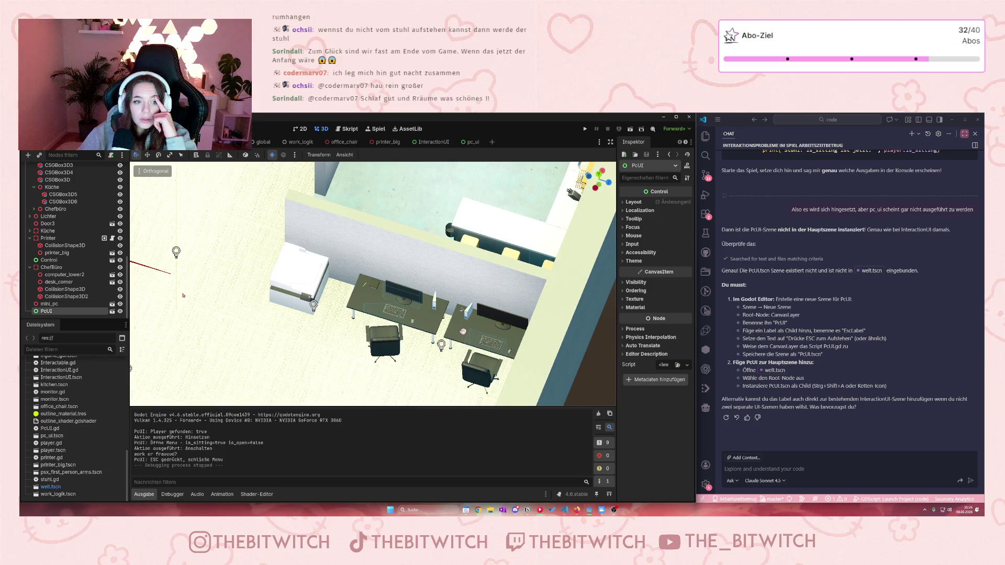
scroll(186, 302, "up", 5)
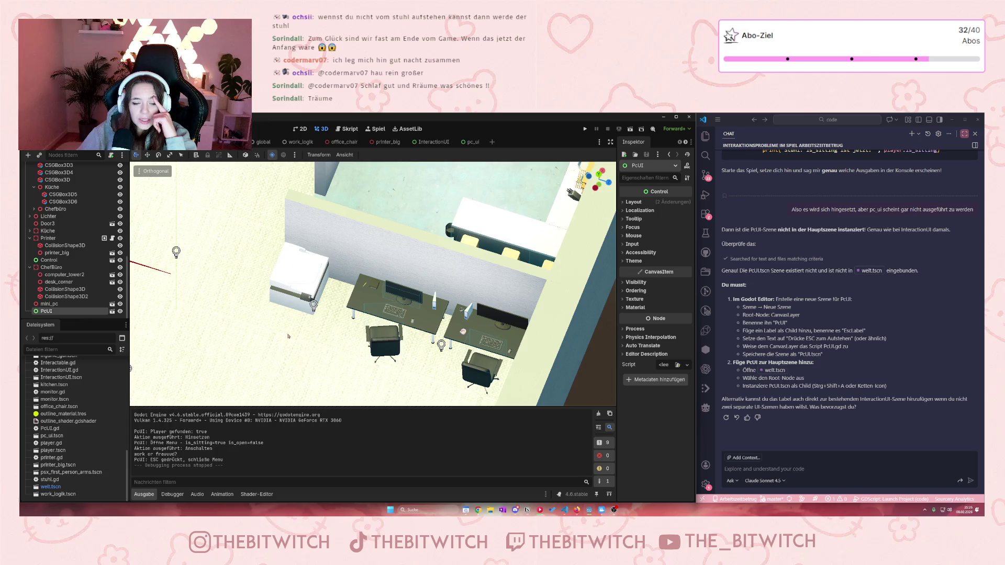
left_click(386, 354)
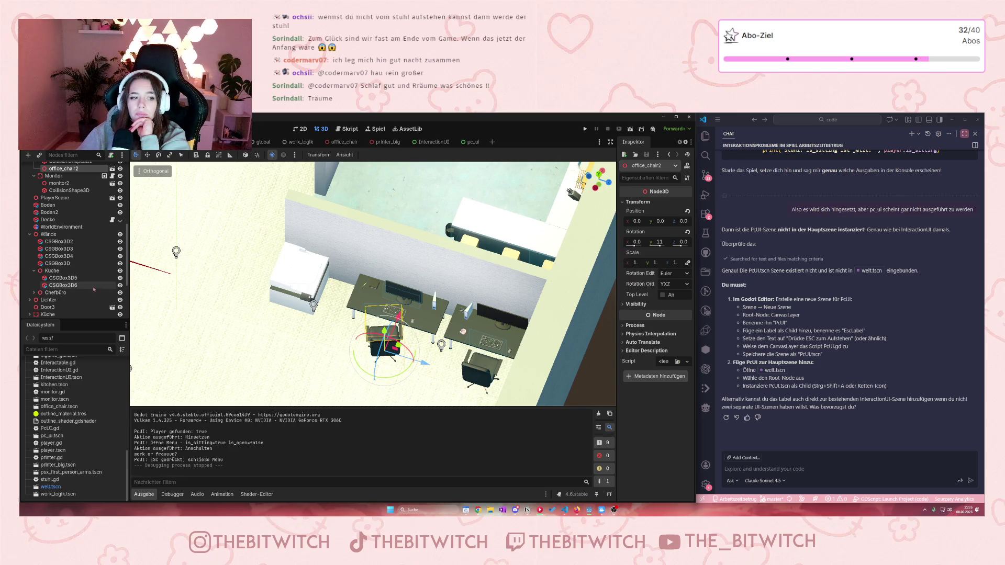
- Drag PlayerScene along its Z arrow up to the desk and back to its start
scroll(213, 328, "down", 3)
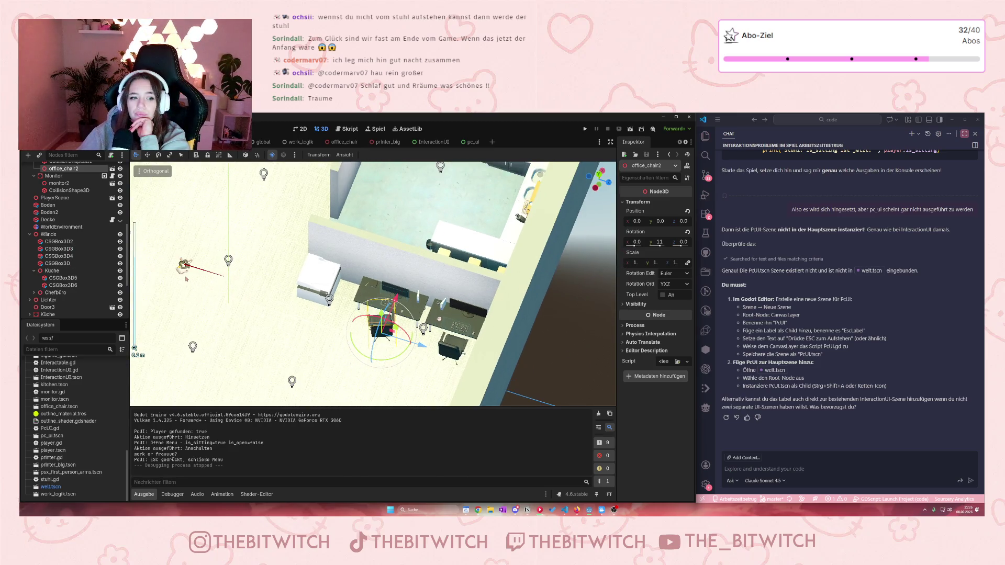
left_click(52, 198)
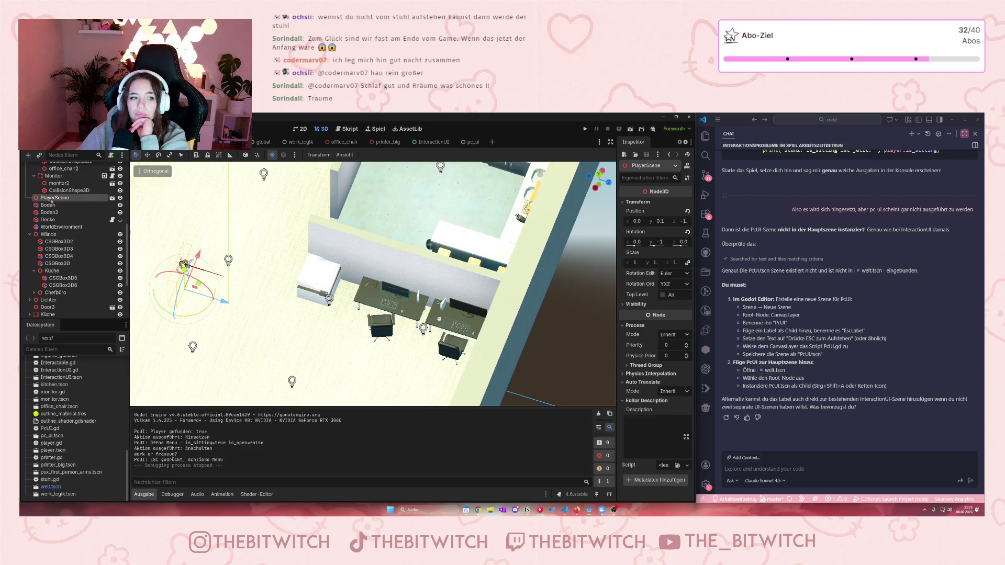
left_click_drag(224, 301, 378, 353)
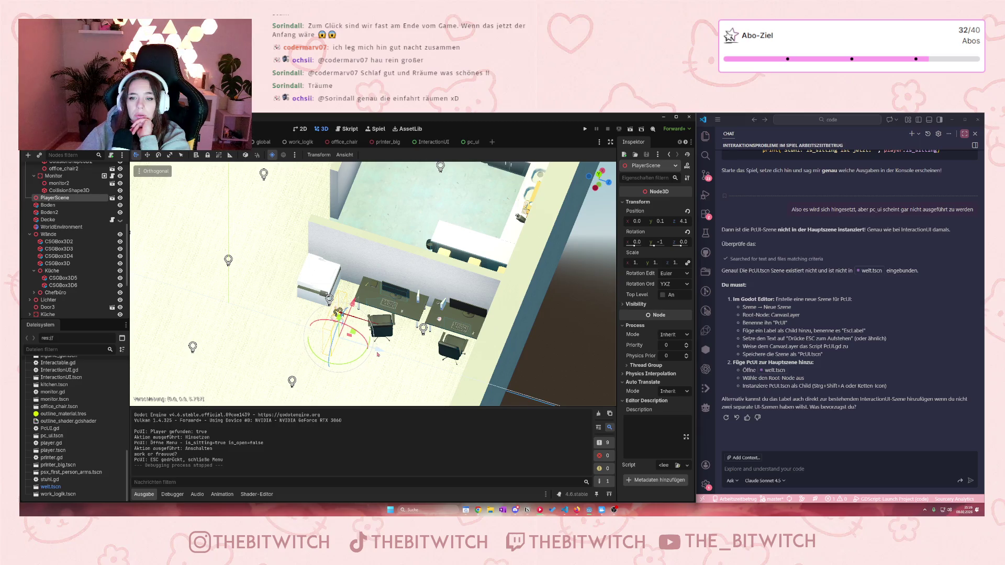
left_click_drag(378, 354, 213, 330)
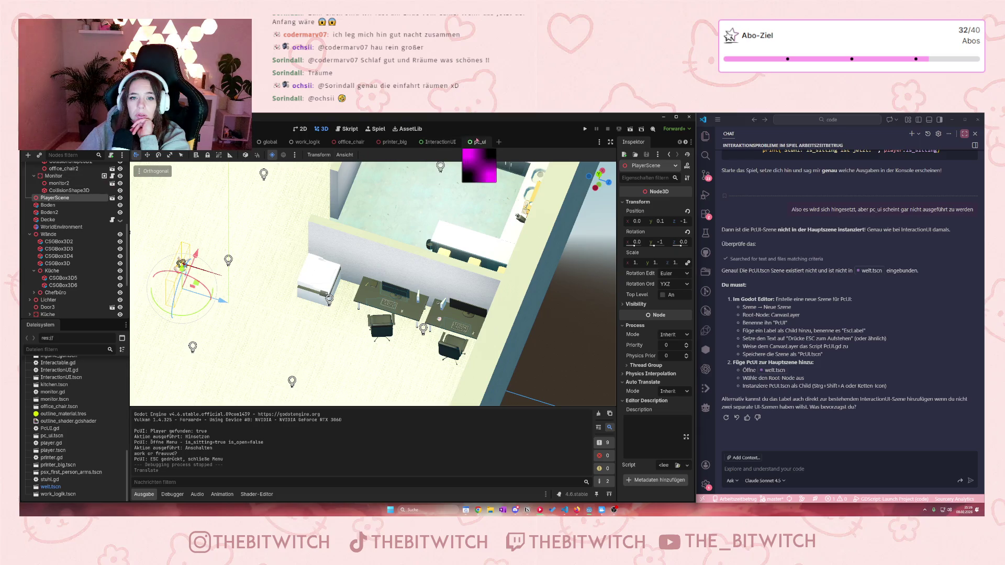
- In PcUI.gd, change line 21's stand-up y and z values to 0.1 and 4
left_click(477, 141)
left_click(114, 176)
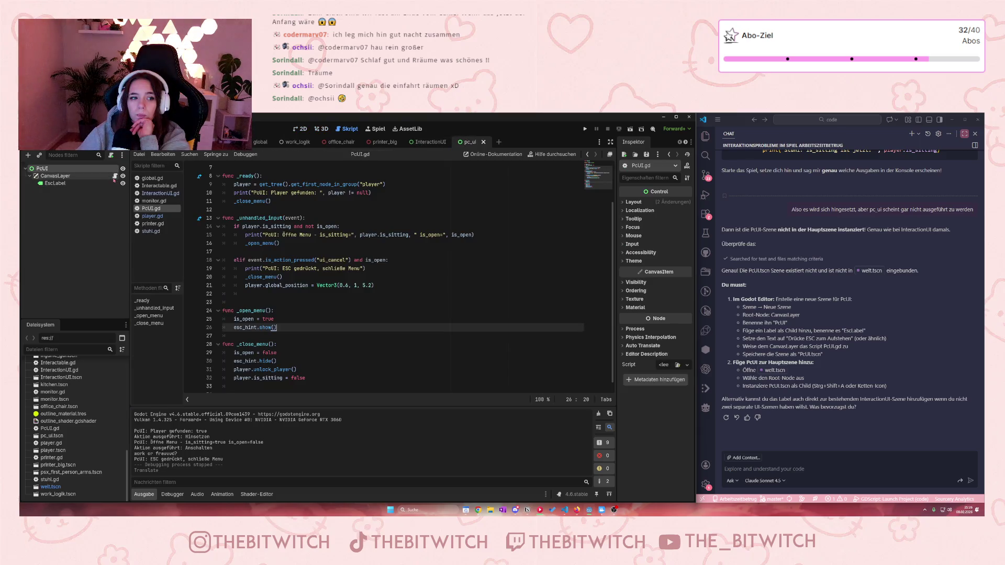
left_click(354, 285)
type("0.")
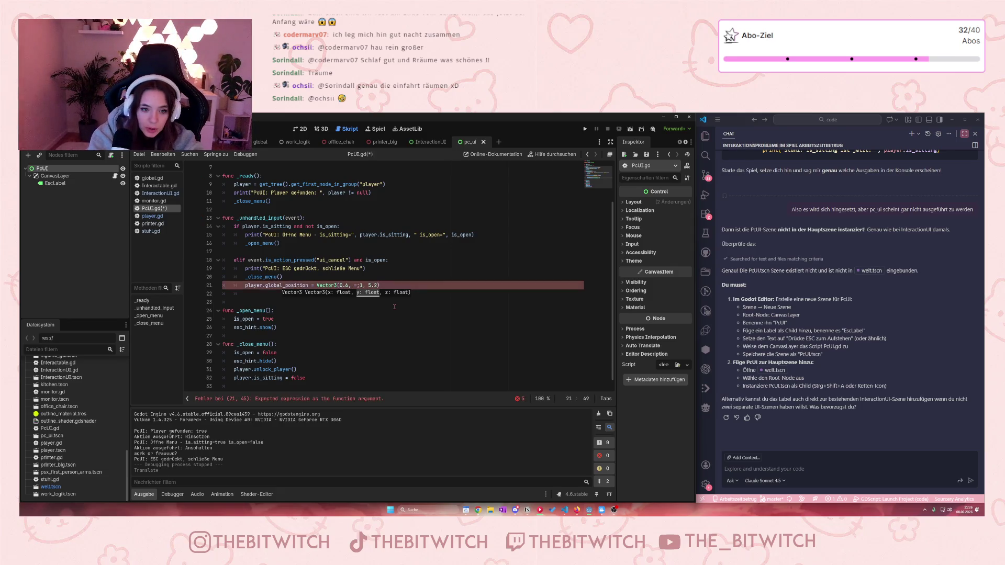
key("BackSpace")
key("BackSpace")
type("0.")
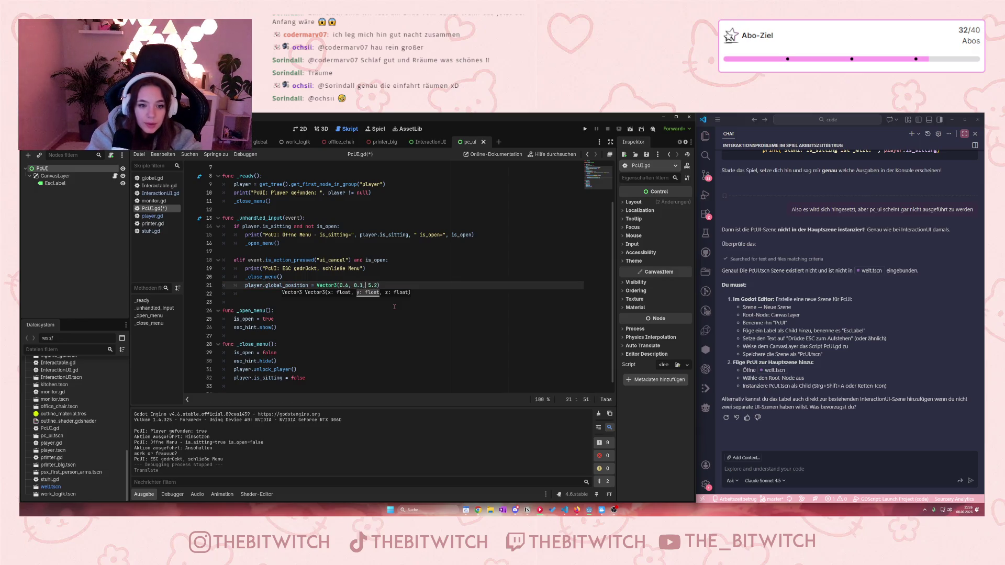
key("Delete")
type("4")
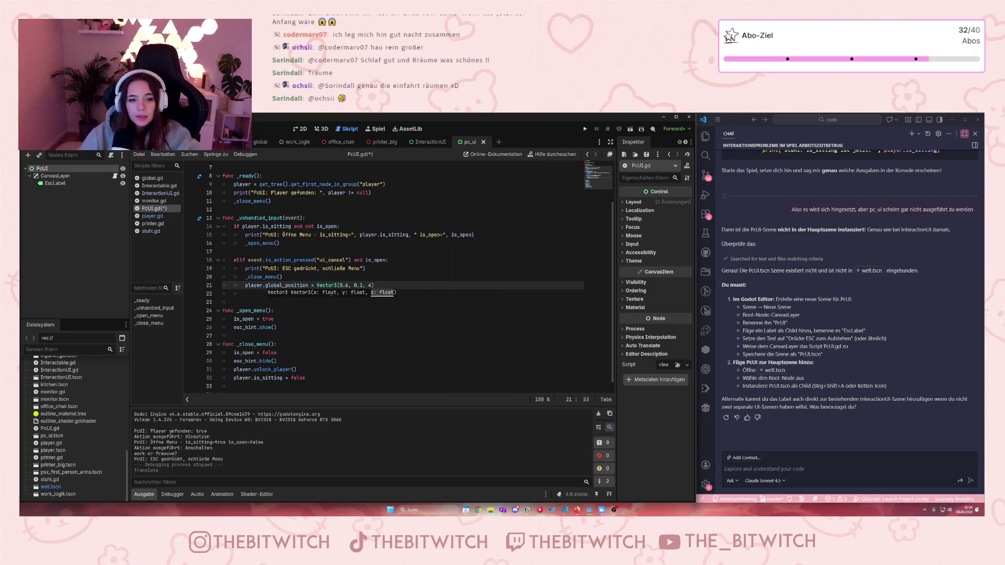
type(")")
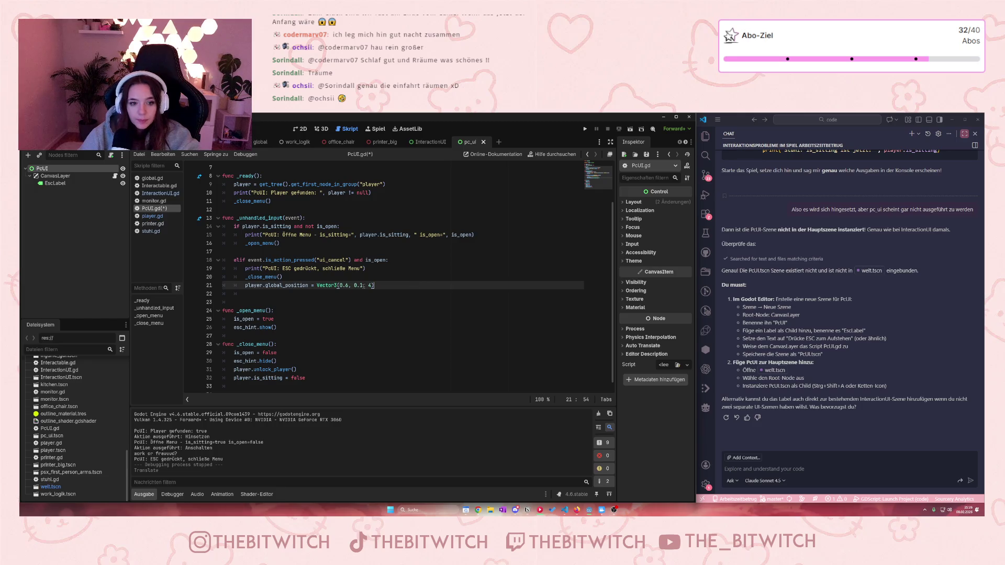
- Set the x value to 0 for Vector3(0, 0.1, 4), save the script, and run the project
left_click_drag(349, 285, 340, 286)
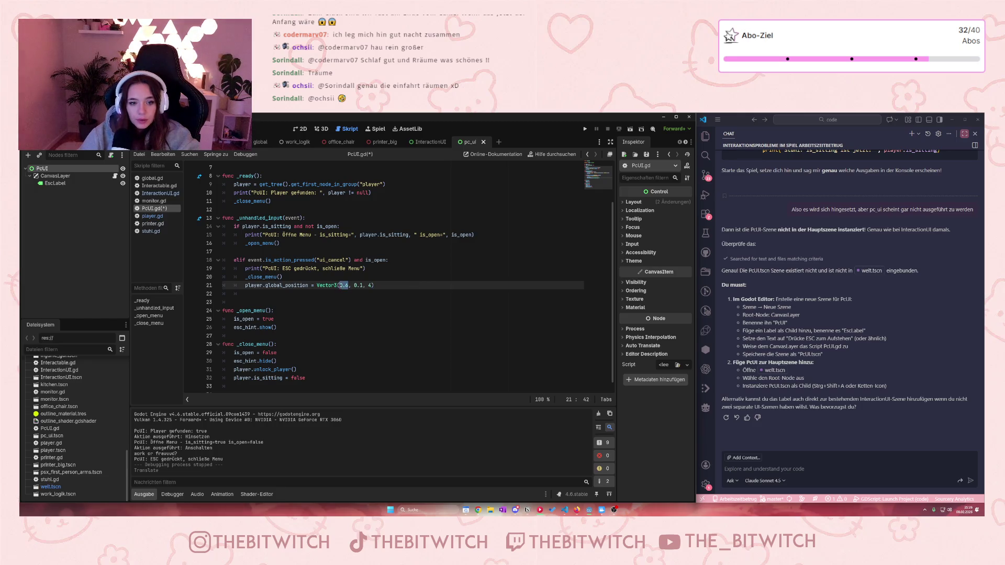
type("0")
left_click(389, 327)
key("ctrl+s")
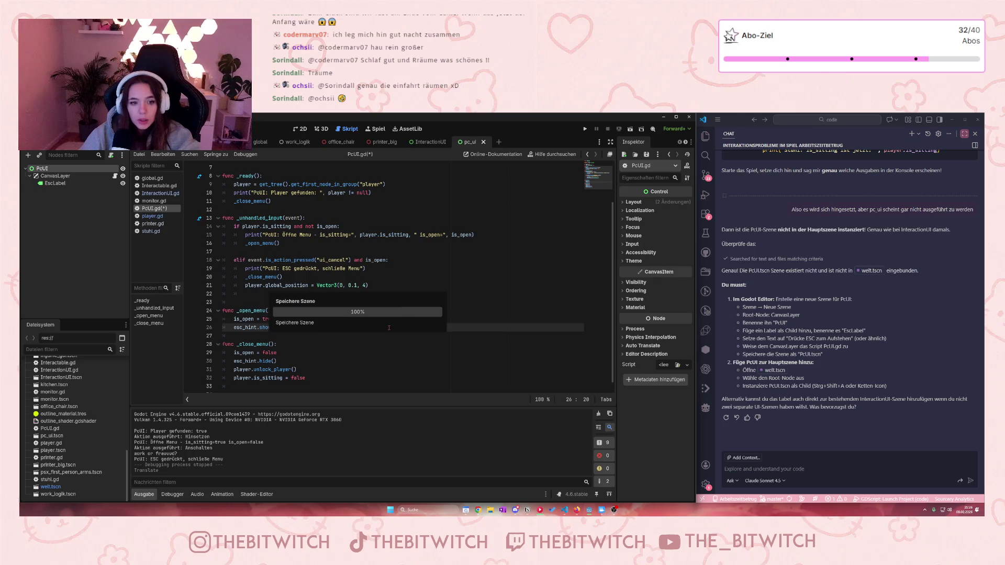
left_click(585, 129)
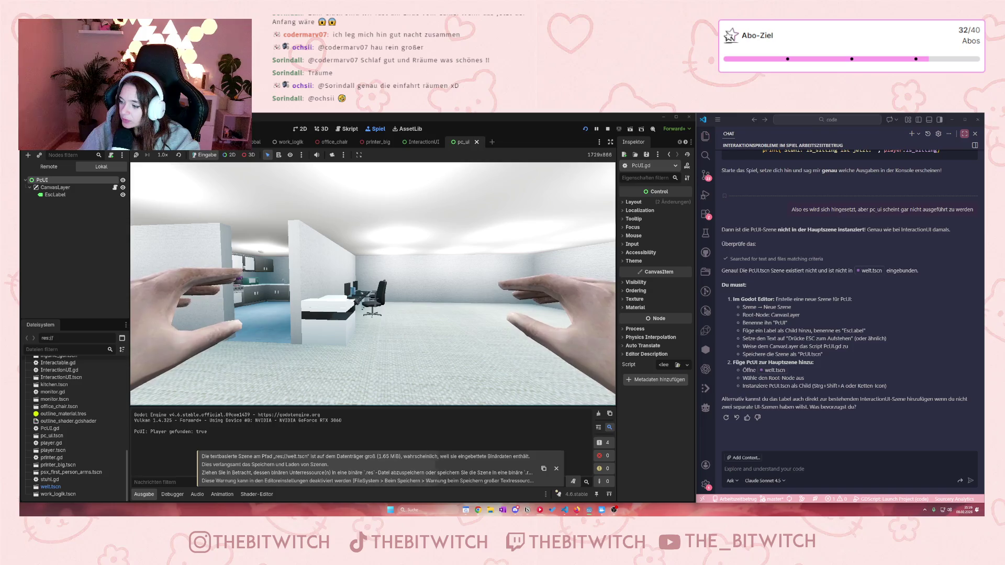
- Walk to the desk chair, sit down, then stand up again with Escape
key("w")
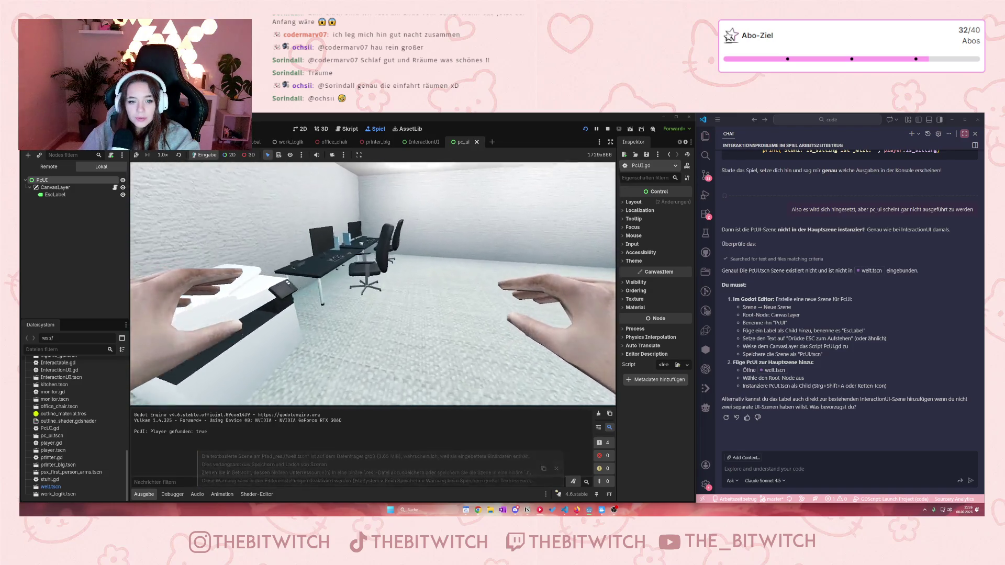
key("e")
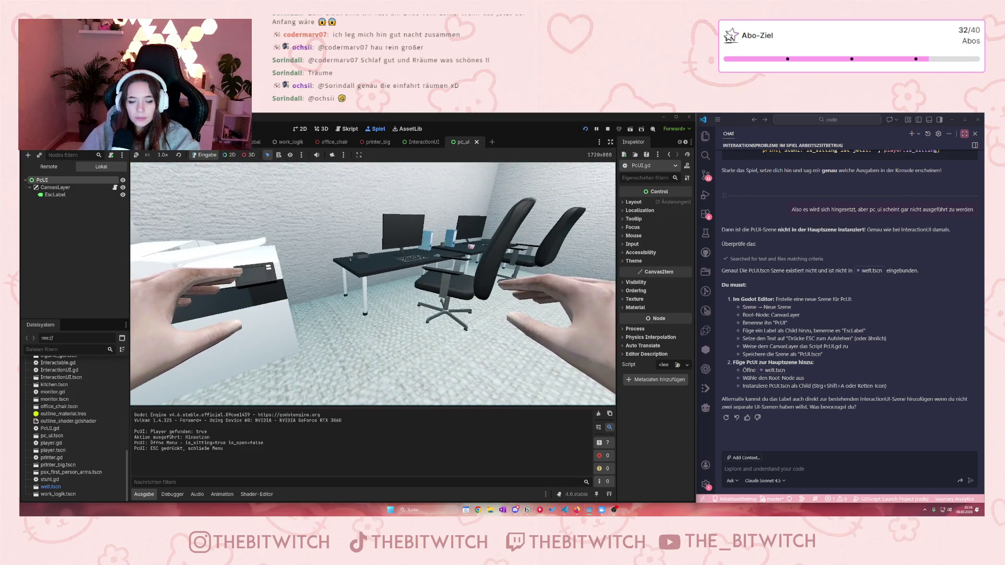
key("s")
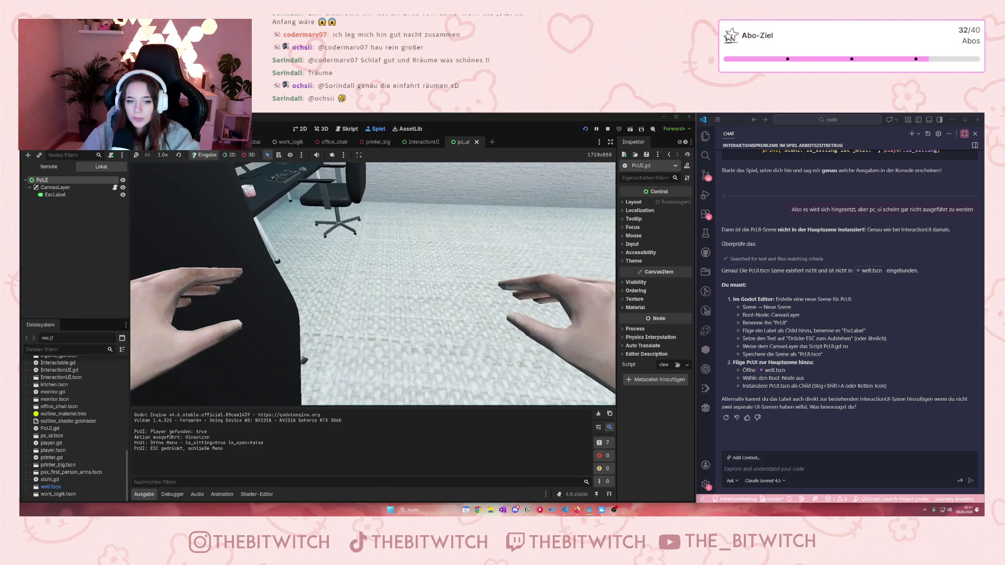
key("w")
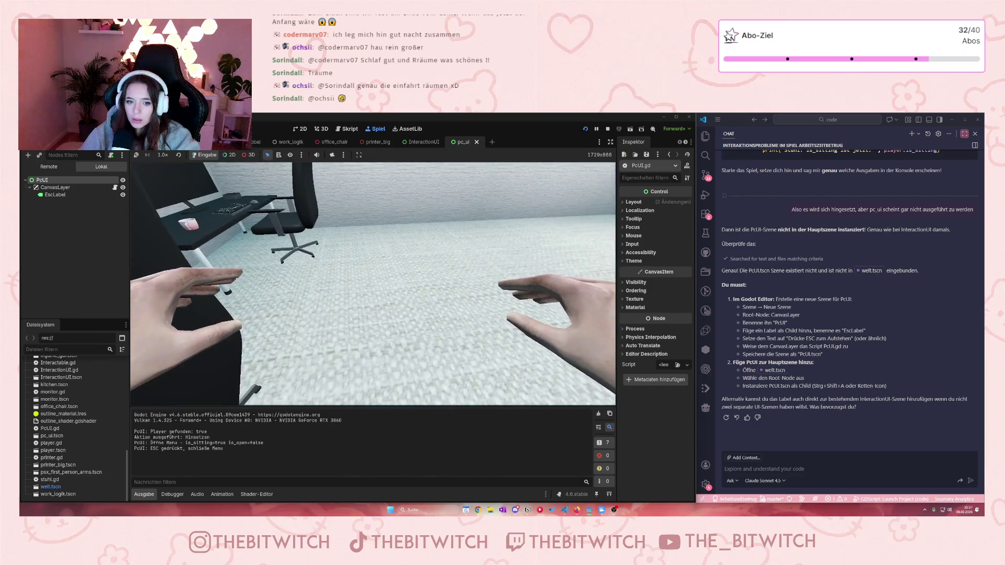
key("a")
key("a")
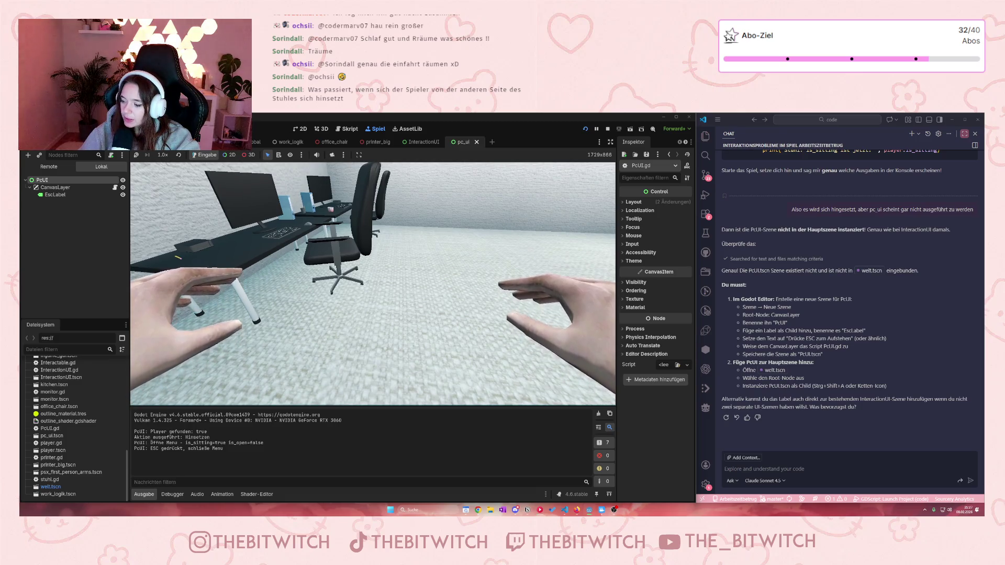
key("a")
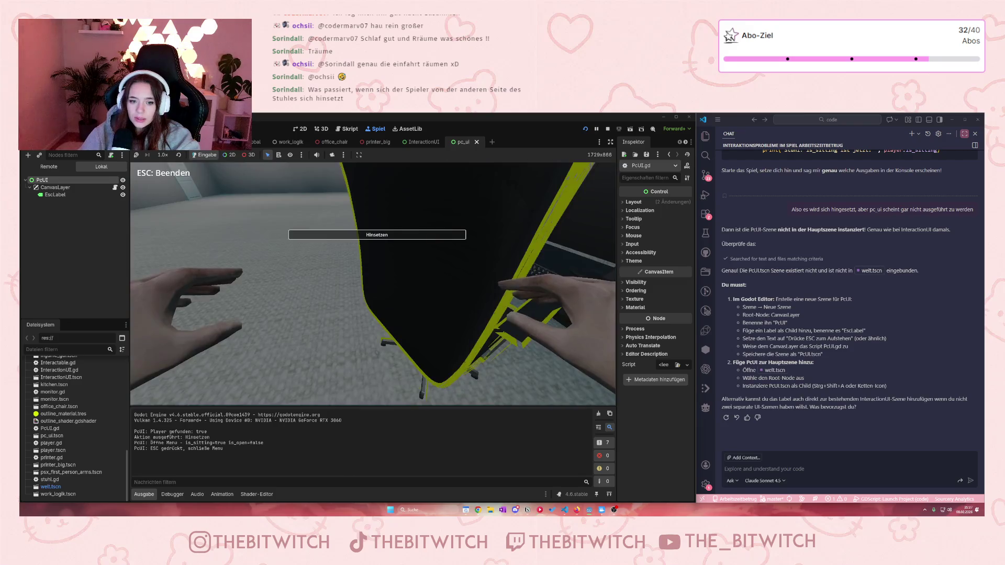
key("e")
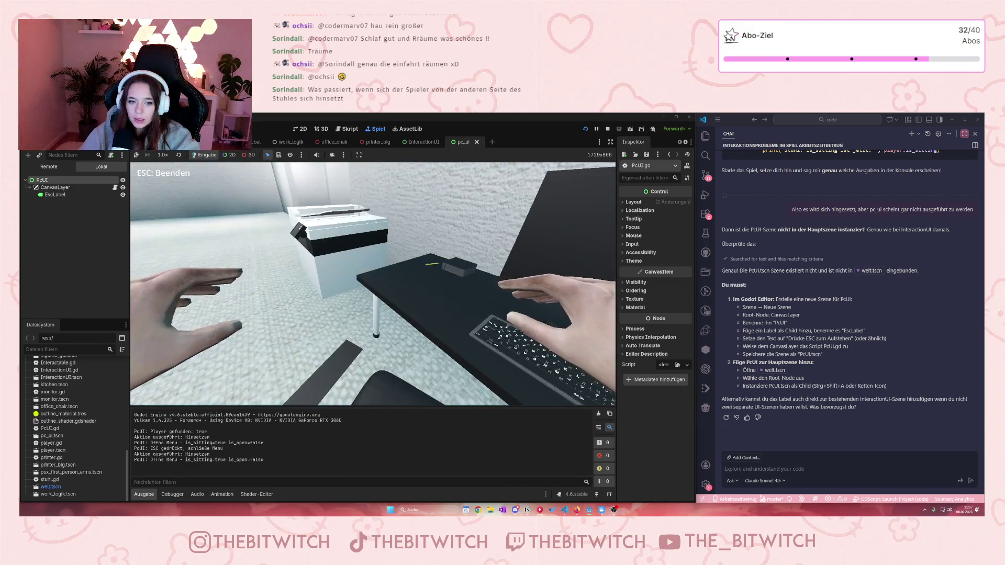
key("Escape")
- Walk to the black office chair, sit once more, and stand back up with Escape
key("s")
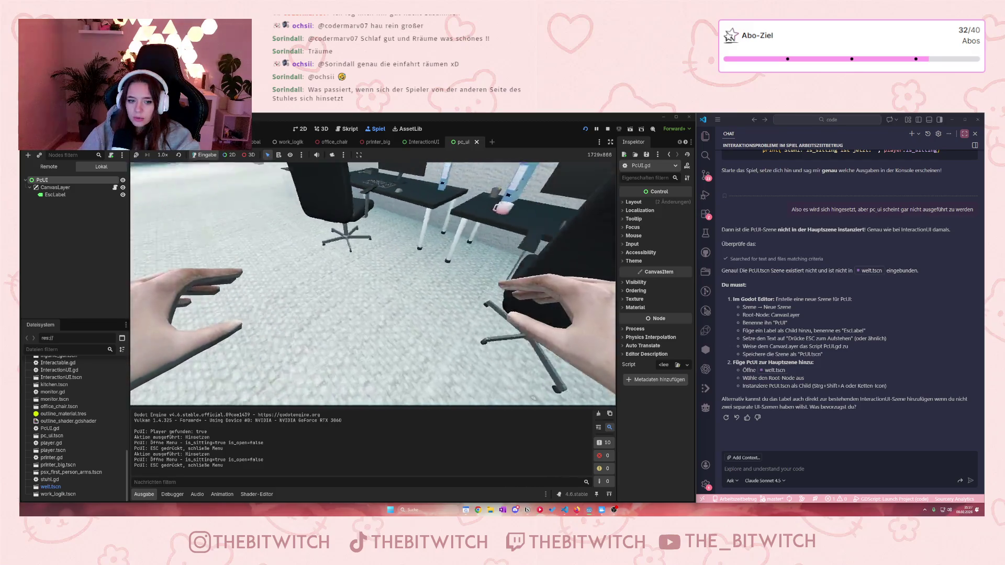
key("w")
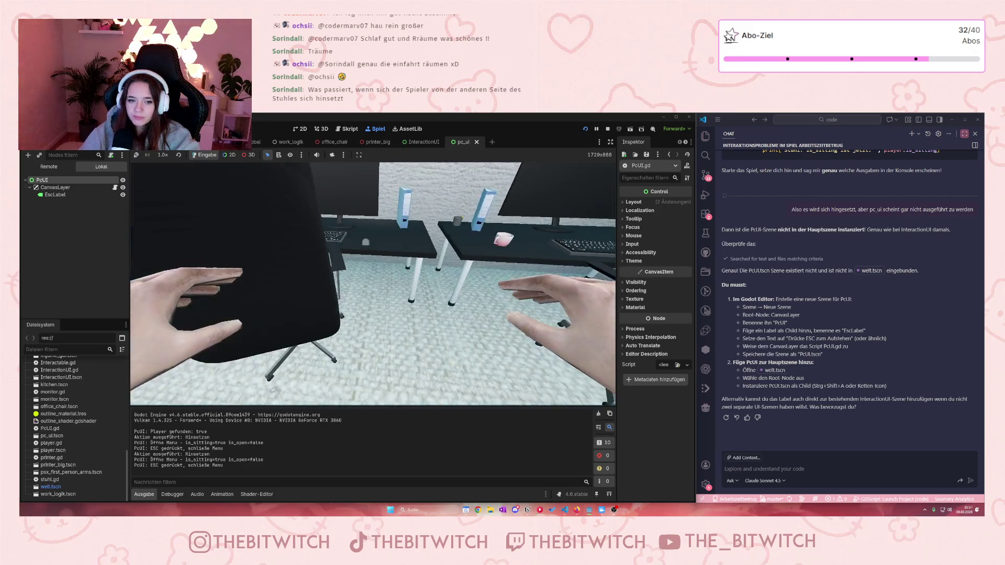
key("w")
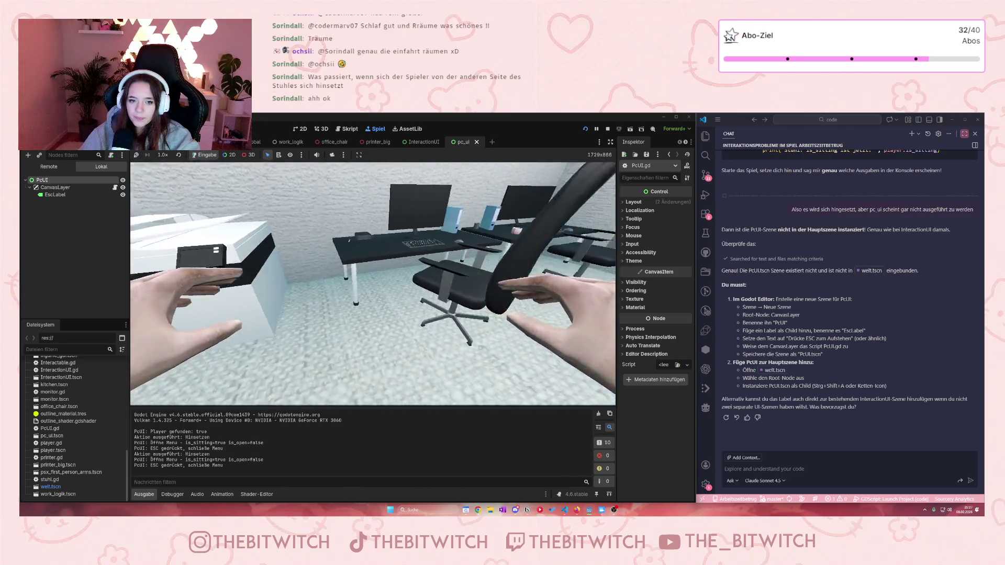
key("e")
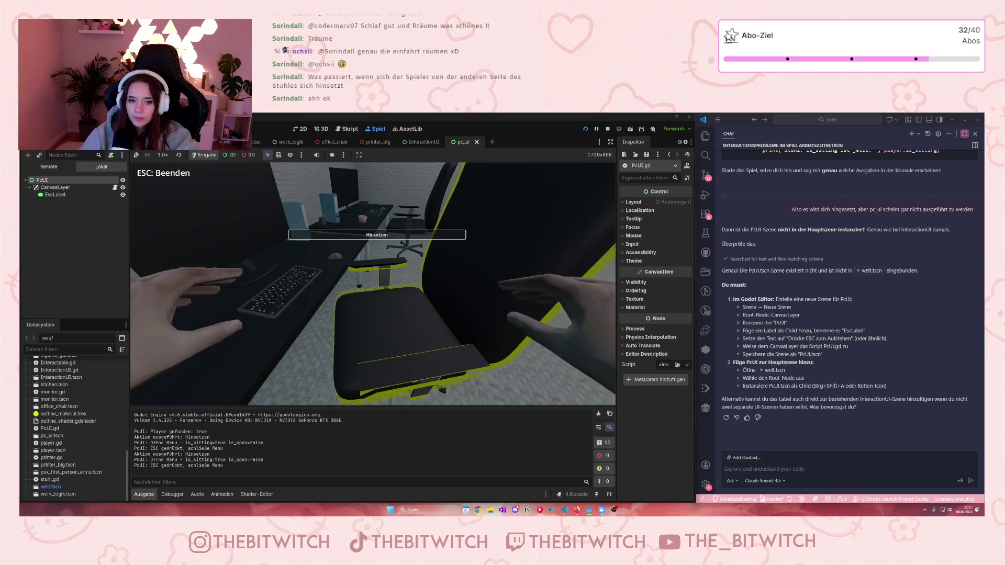
key("Escape")
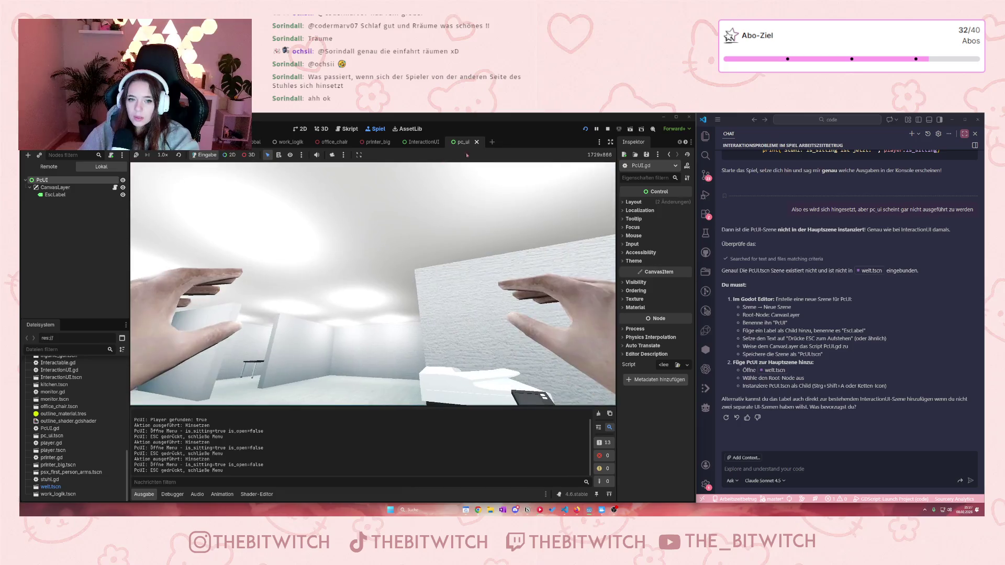
left_click(240, 181)
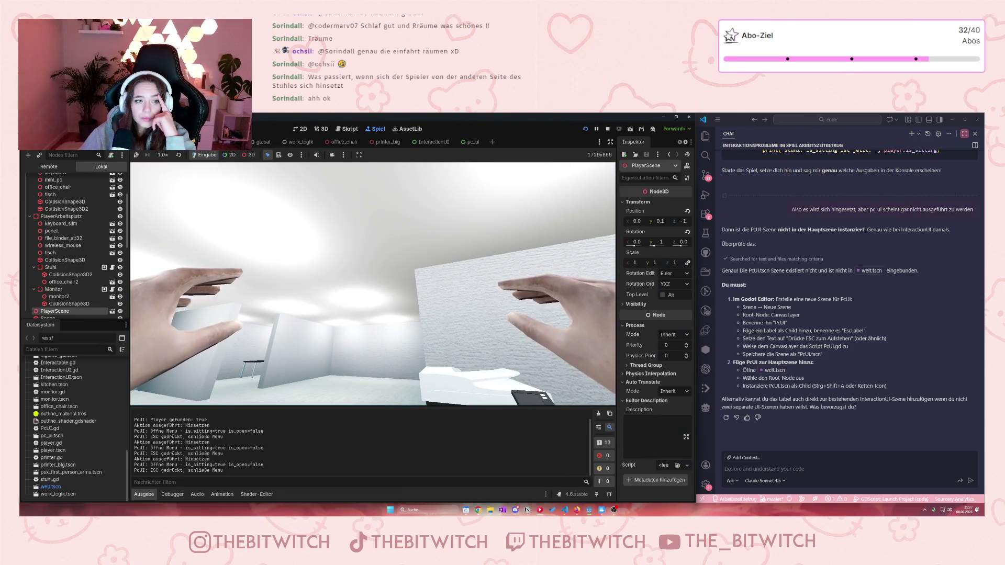
- Stop the game and select the Stuhl chair's CollisionShape3D2 in the 3D office scene
key("F8")
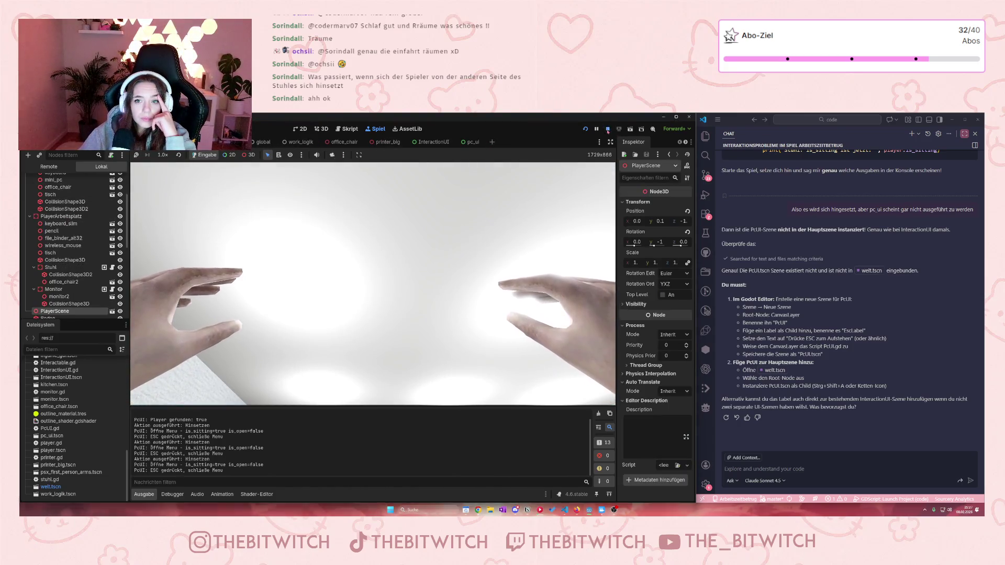
left_click(321, 129)
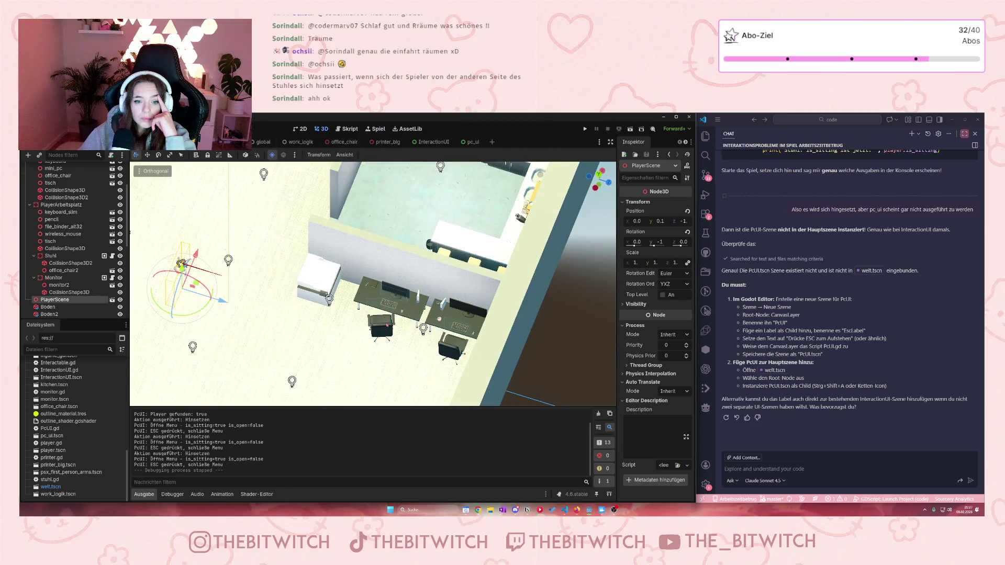
left_click(385, 335)
left_click(51, 256)
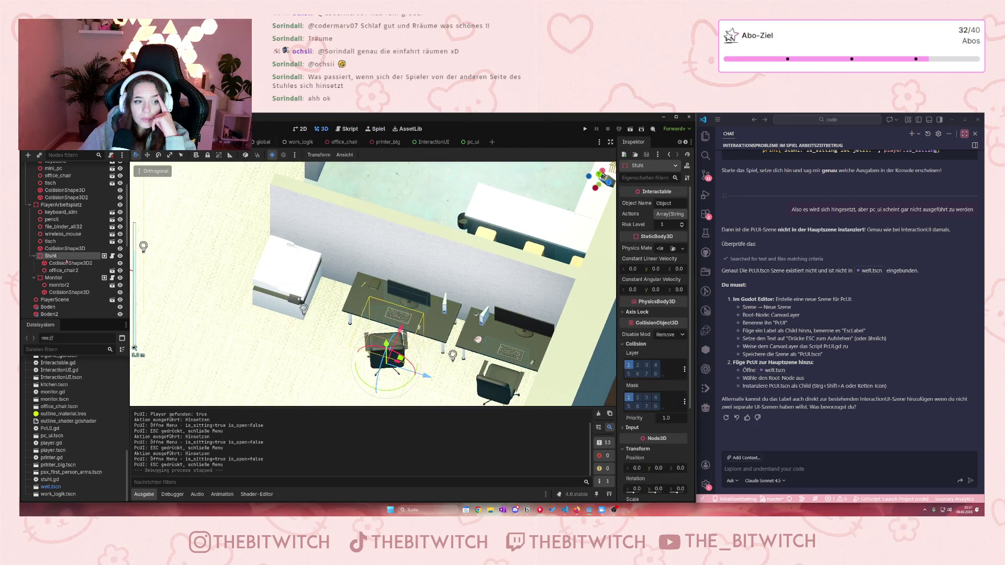
left_click(65, 263)
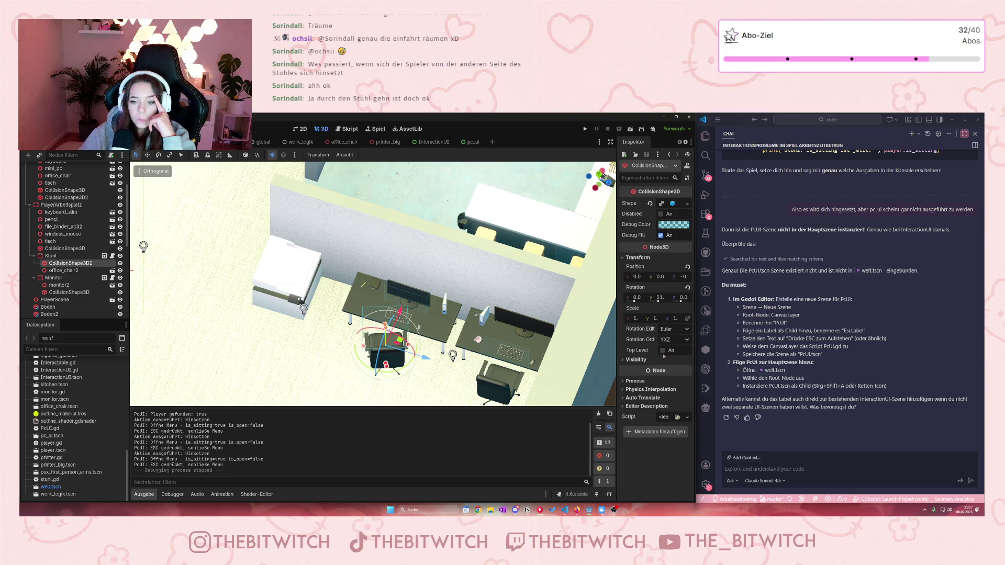
- Expand and collapse the Process section in the Inspector
left_click(626, 382)
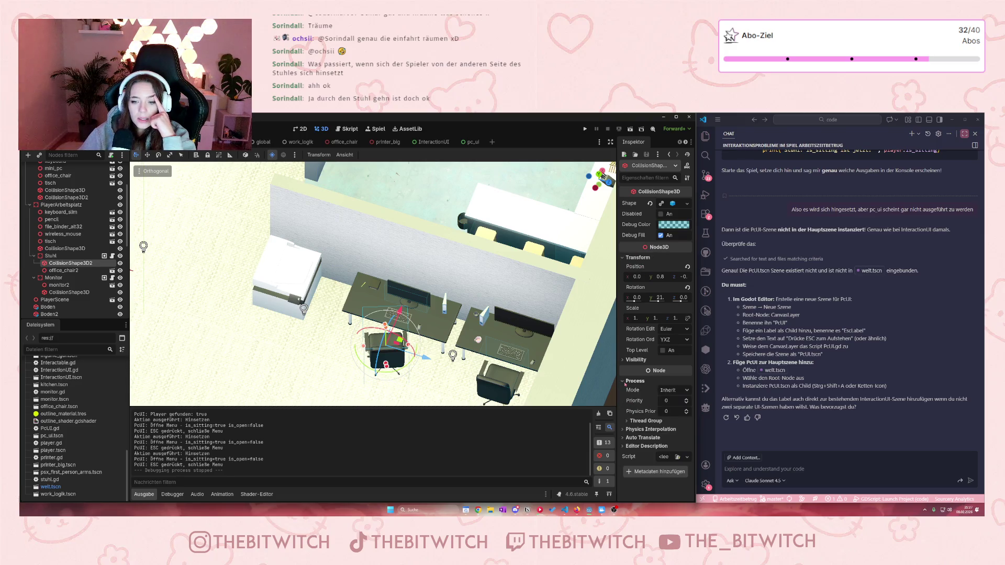
left_click(625, 382)
left_click(624, 360)
left_click(624, 361)
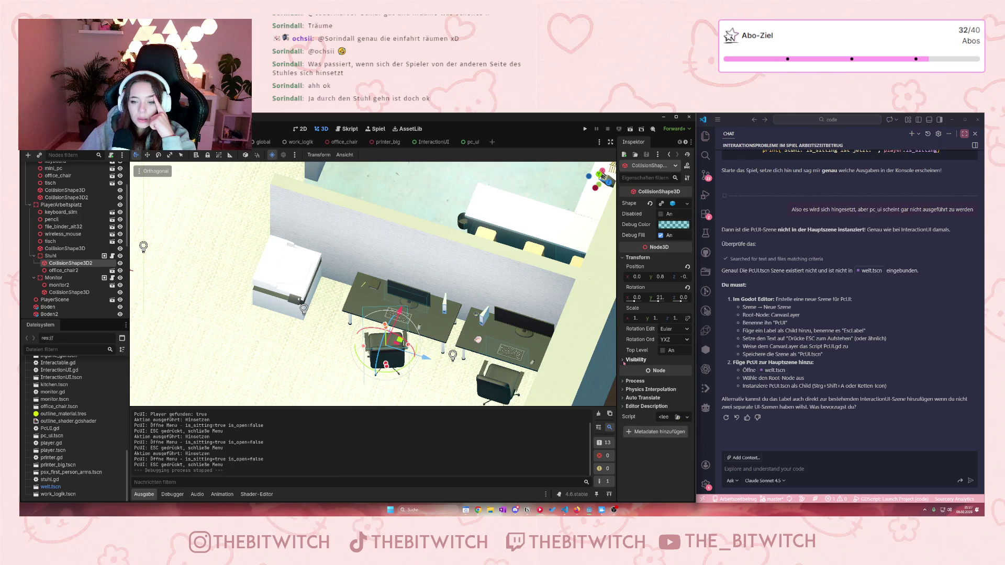